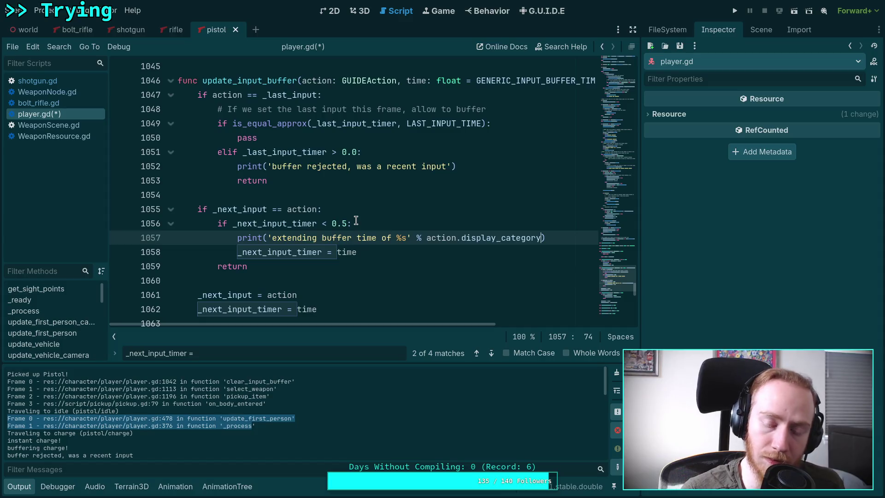
- Correct the log message on line 1057 to use action.display_name
key(BackSpace)
key(BackSpace)
key(BackSpace)
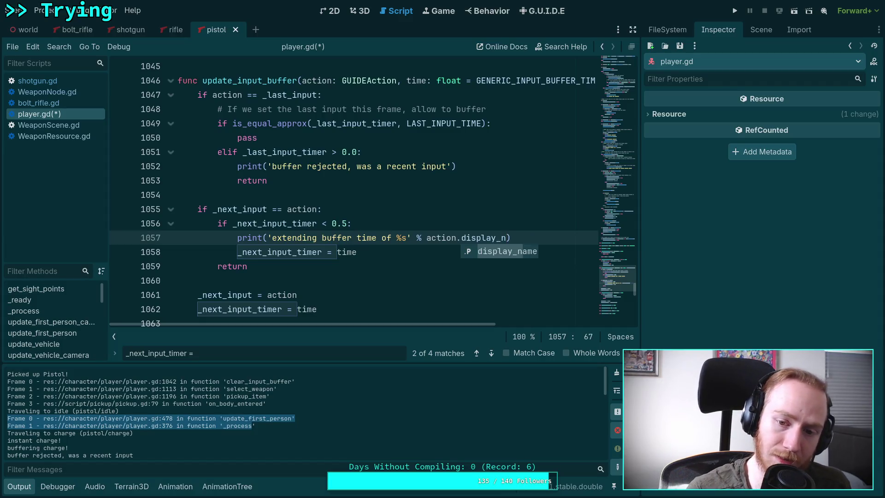
key(Return)
scroll(327, 309, down, 1)
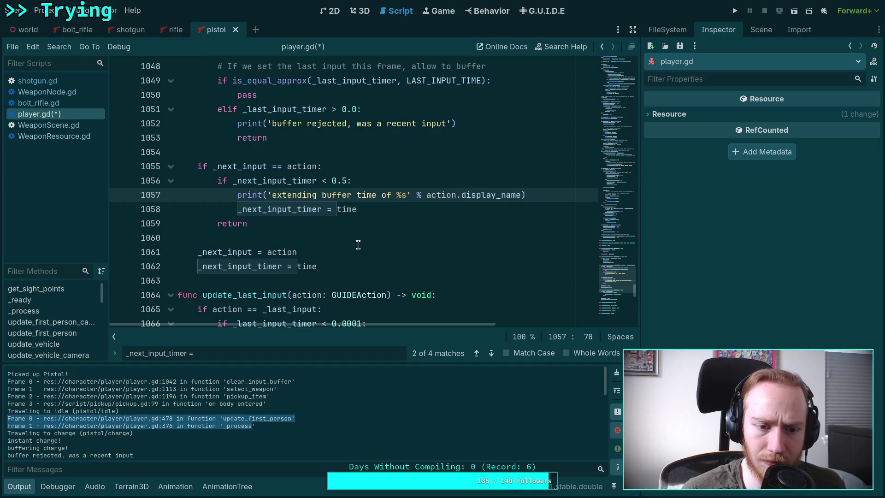
- Add print('buffering action %s' % action.display_name) above _next_input = action, save, and run the game
click(357, 249)
key(ctrl+shift+Return)
text(print(')
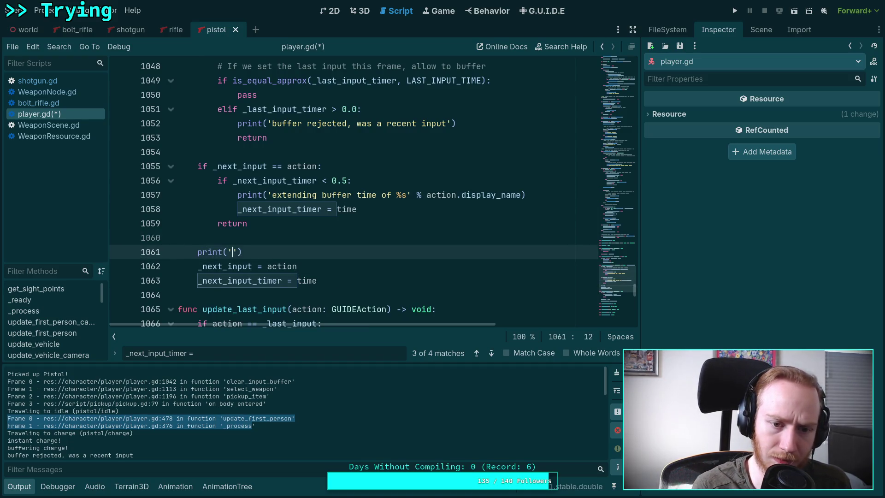
text(buffering '))
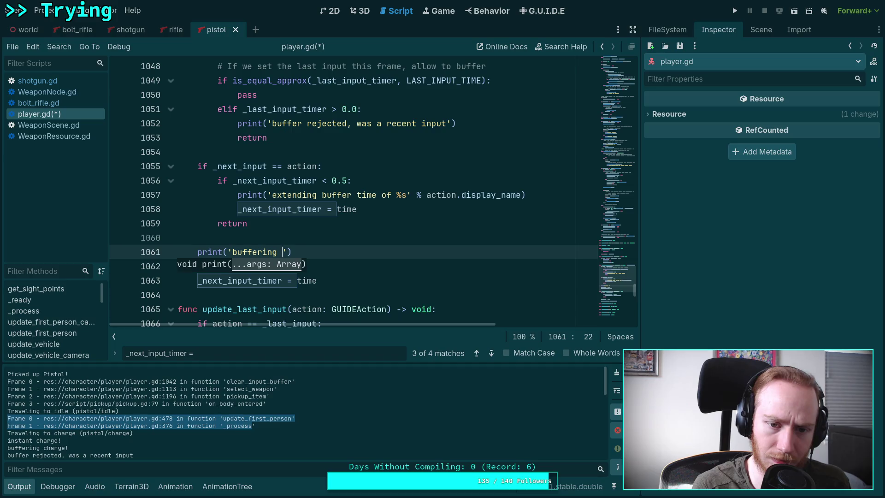
key(BackSpace)
key(BackSpace)
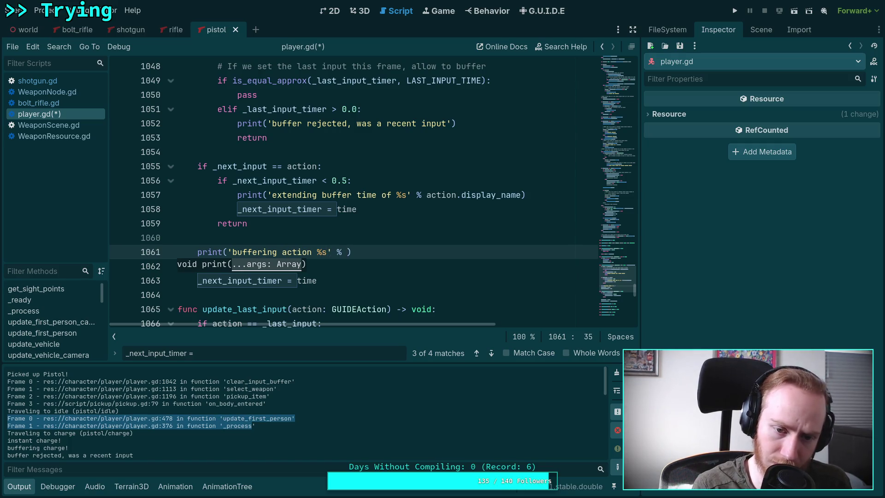
text(action.d)
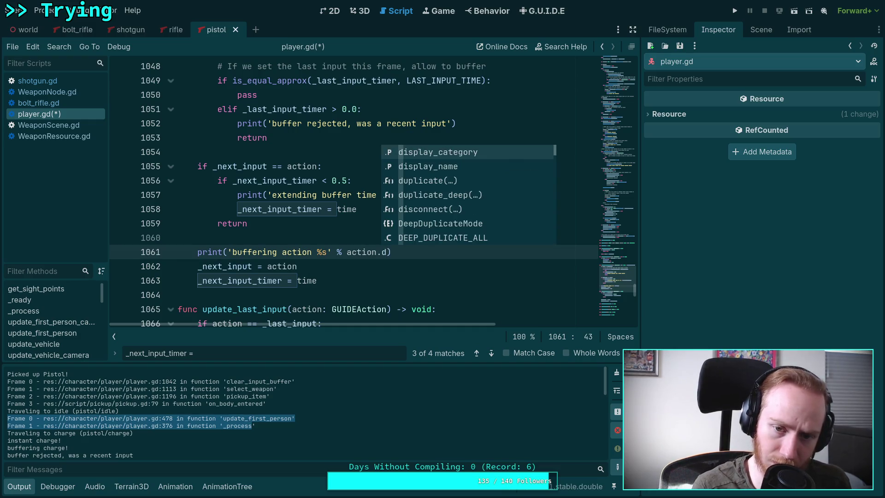
key(Down)
key(Return)
key(ctrl+s)
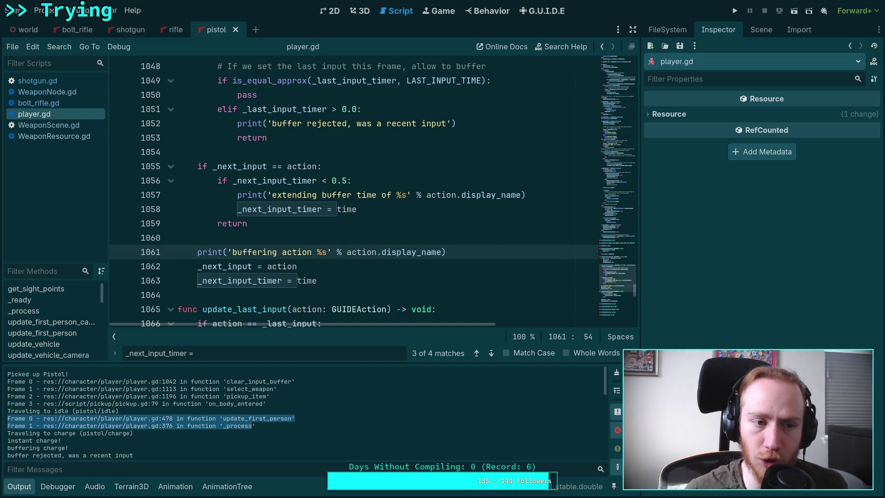
click(735, 10)
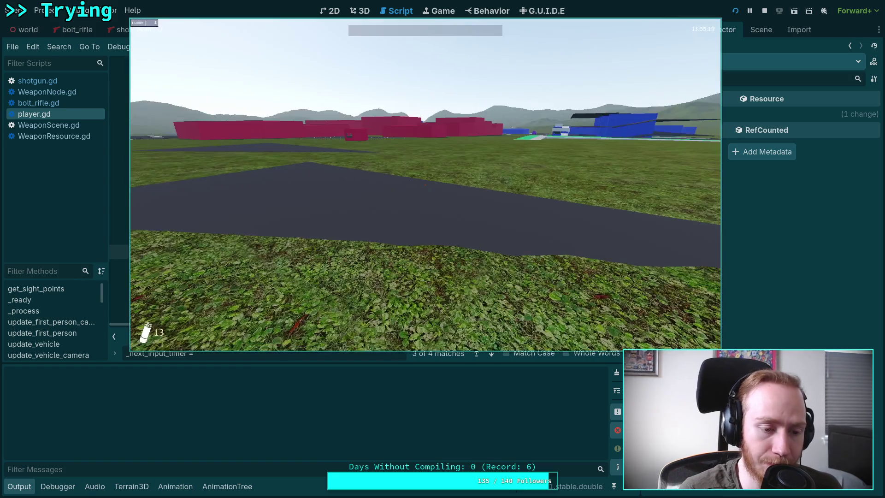
key(w)
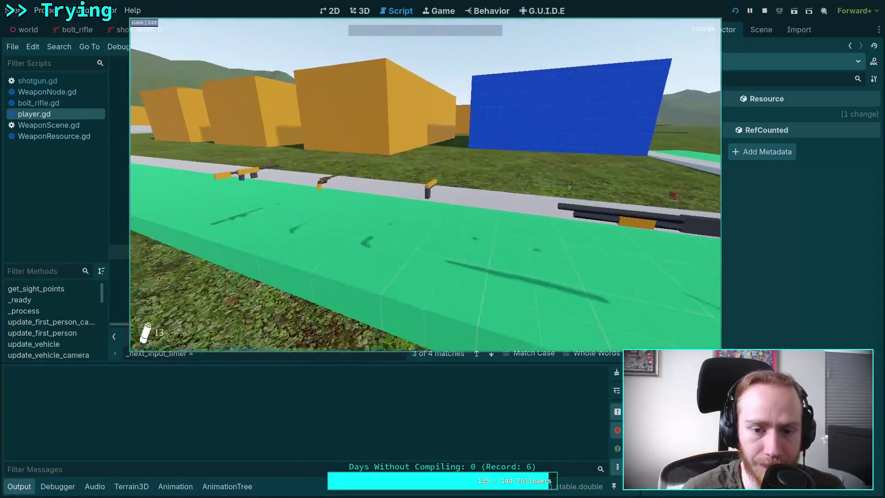
key(s)
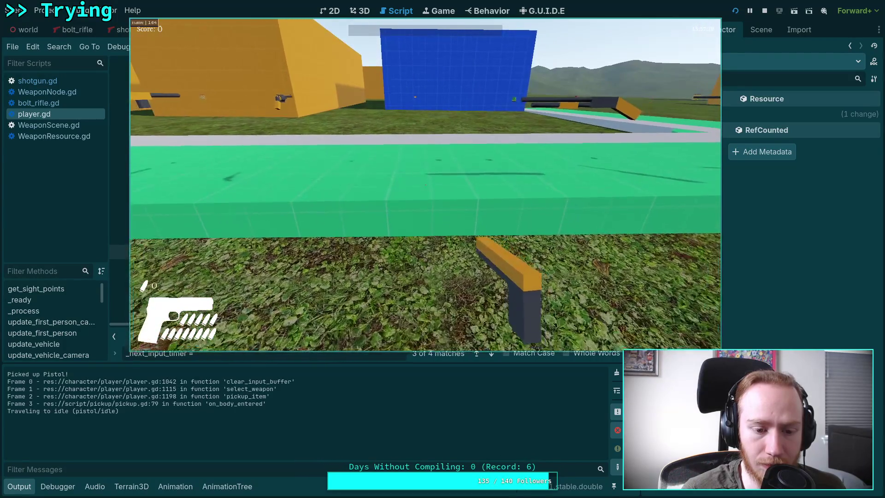
key(space)
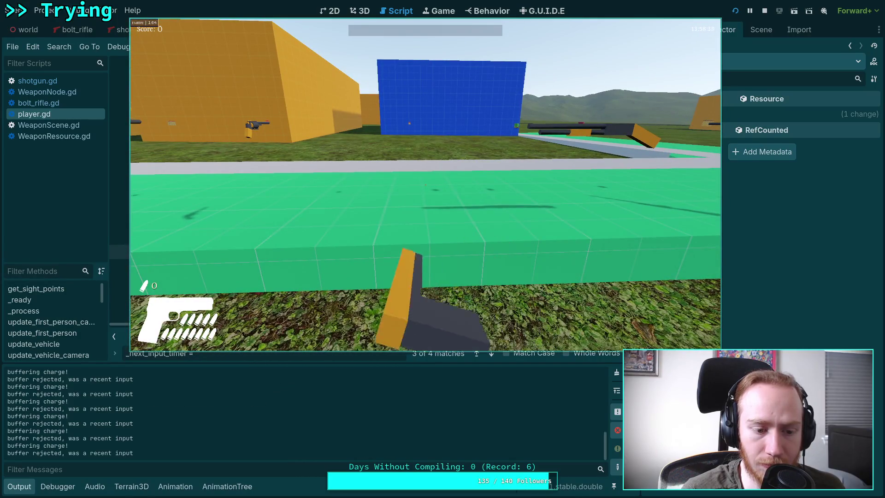
key(Escape)
scroll(253, 411, up, 10)
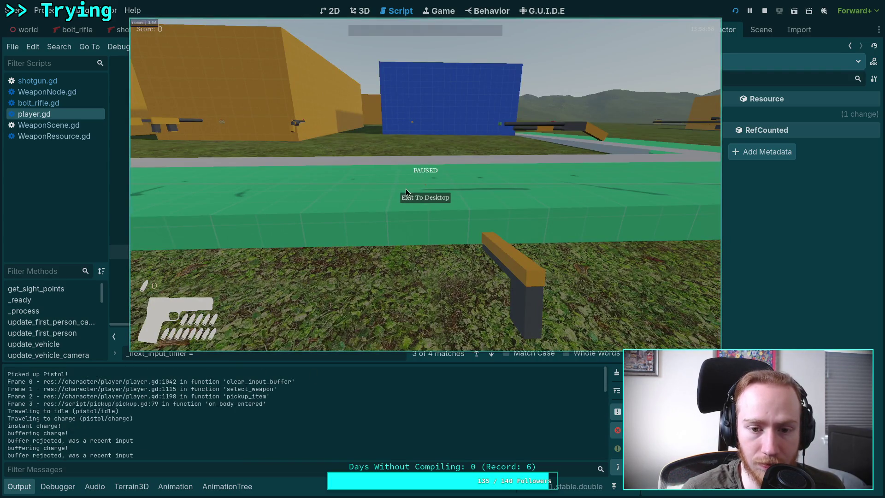
click(425, 197)
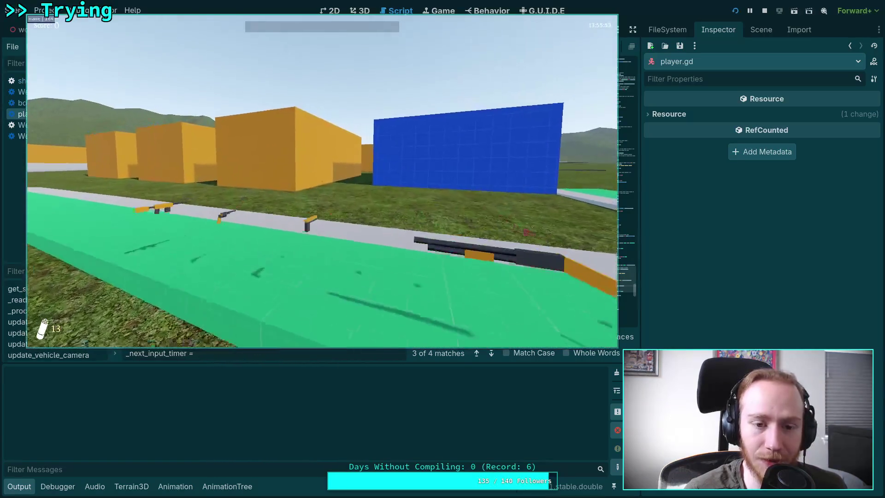
key(w)
key(Escape)
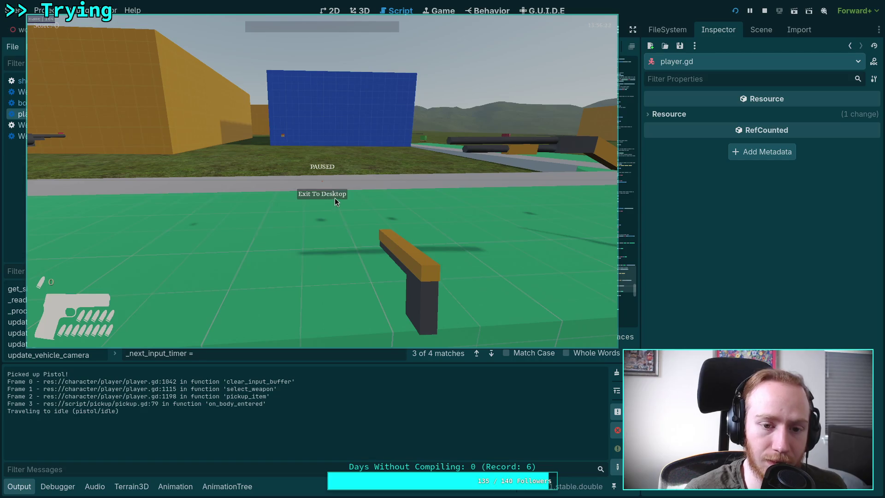
click(335, 198)
click(735, 11)
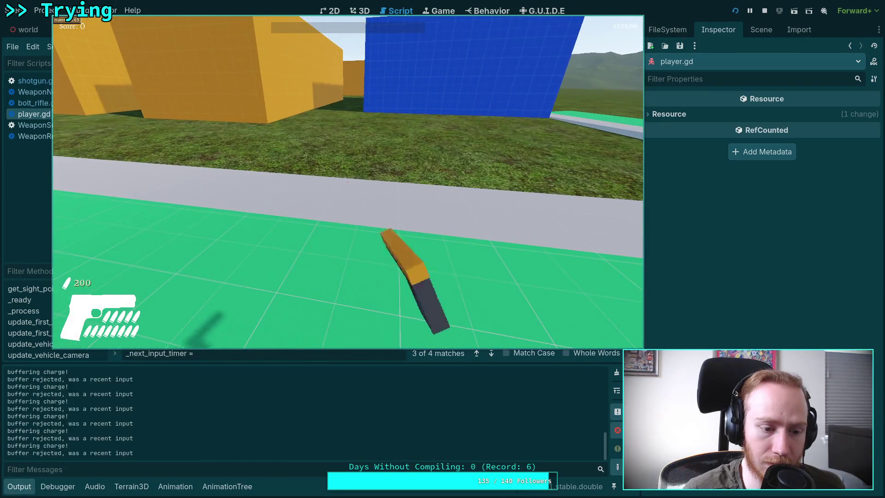
key(Escape)
drag(604, 451, 604, 382)
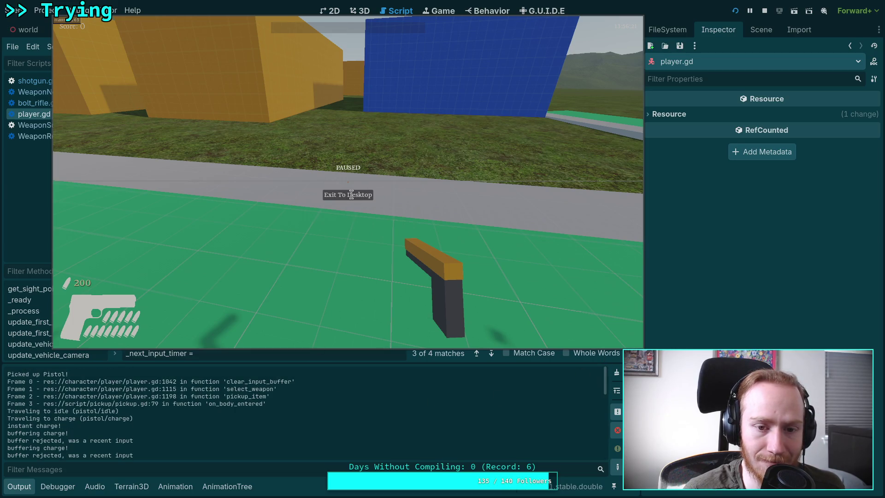
click(764, 11)
key(F5)
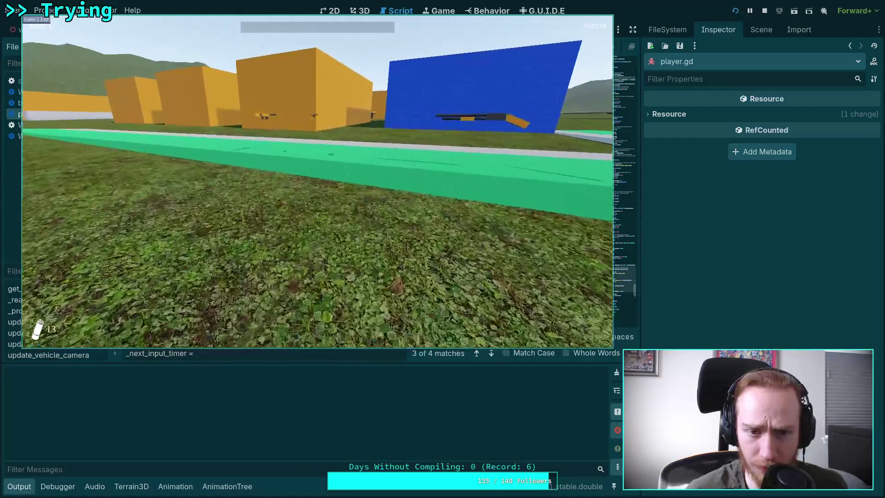
- Grab and charge the pistol, pause to read the Output log, then exit the game
key(w)
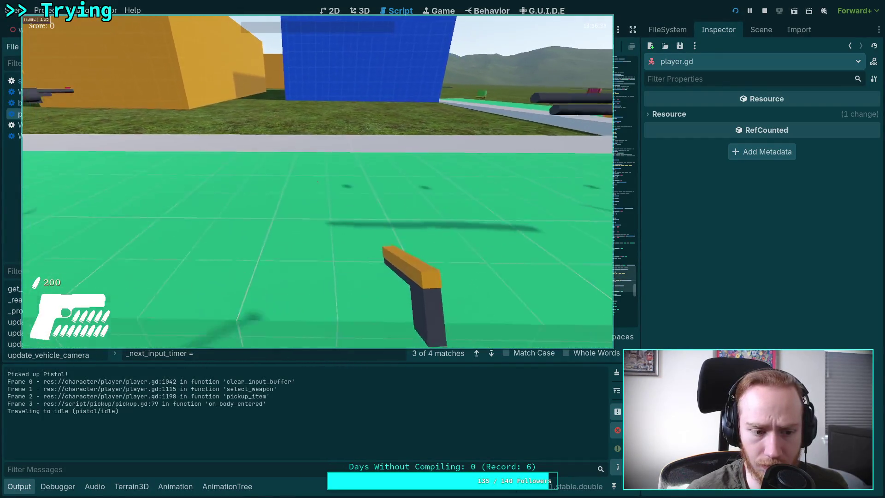
key(s)
key(Escape)
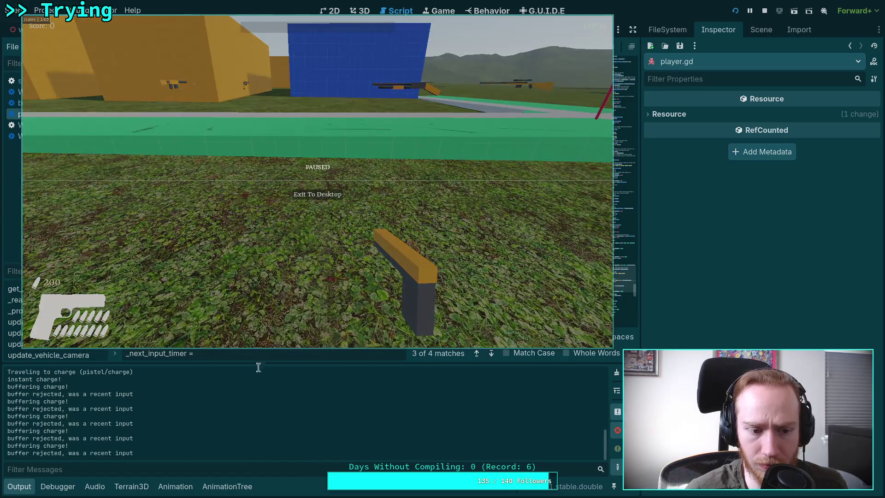
scroll(253, 414, up, 3)
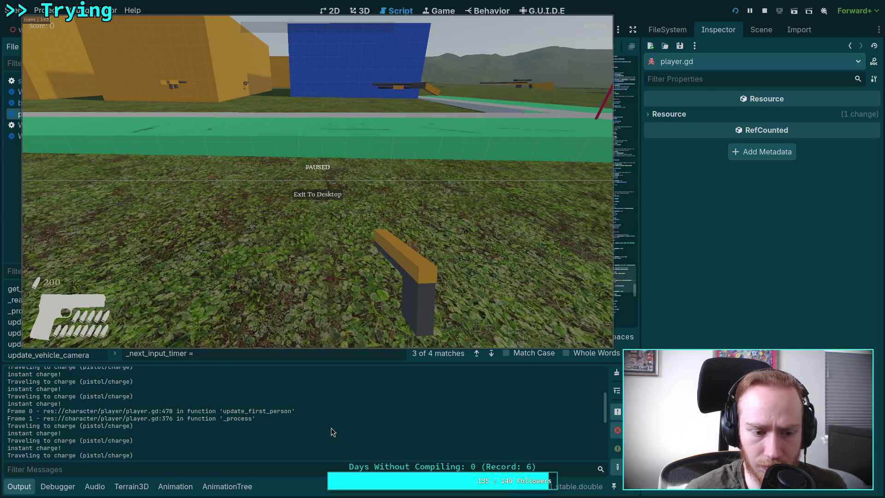
scroll(331, 428, up, 3)
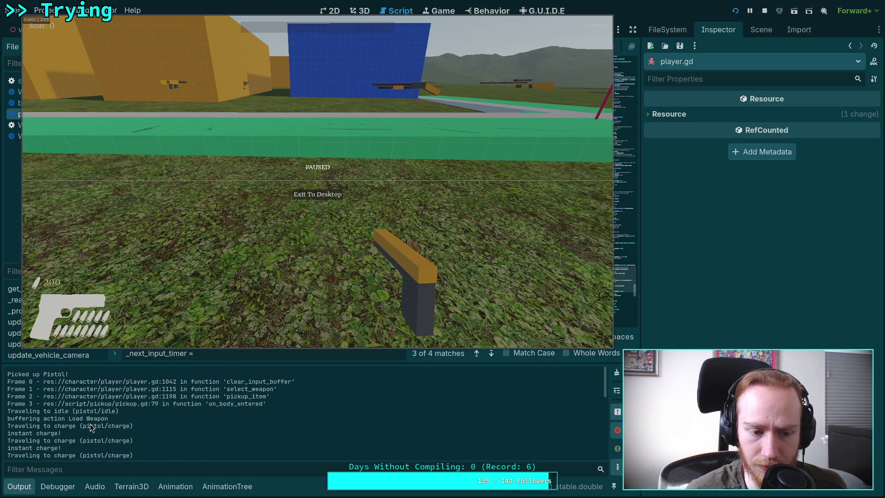
click(317, 195)
- Relaunch, pick up the pistol and charge it with R, exit, then select the buffering action print line
click(735, 10)
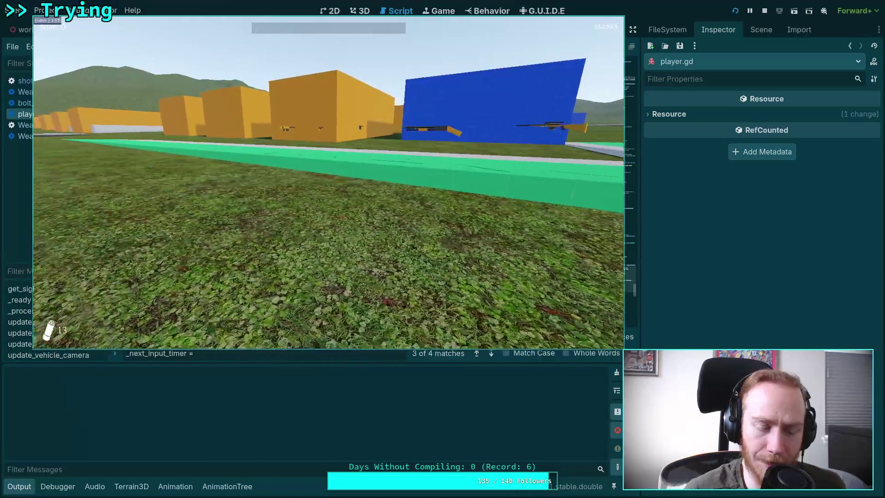
key(w)
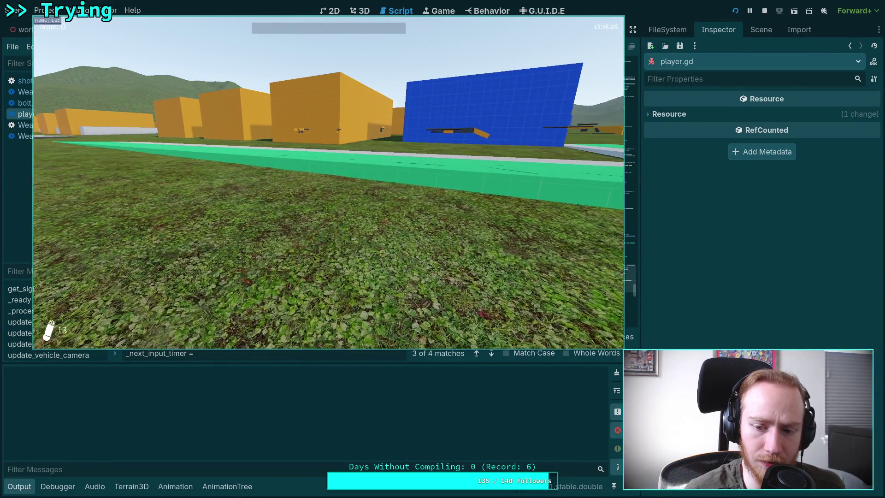
key(w)
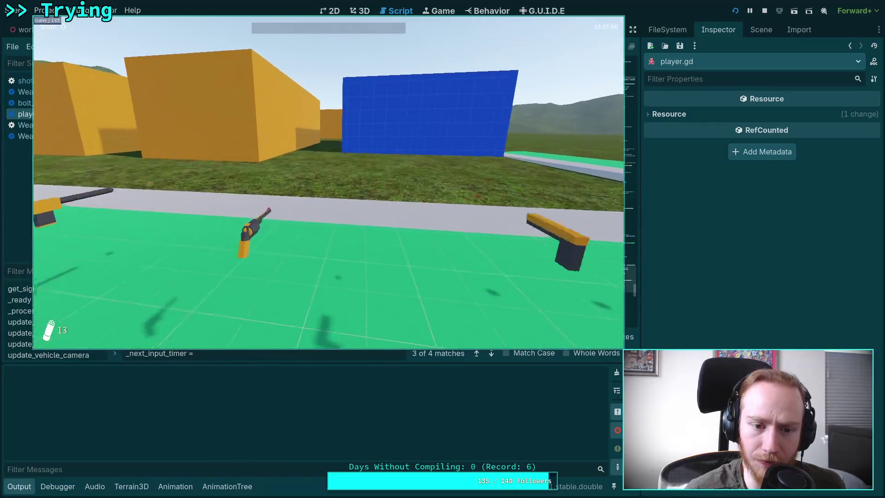
key(w)
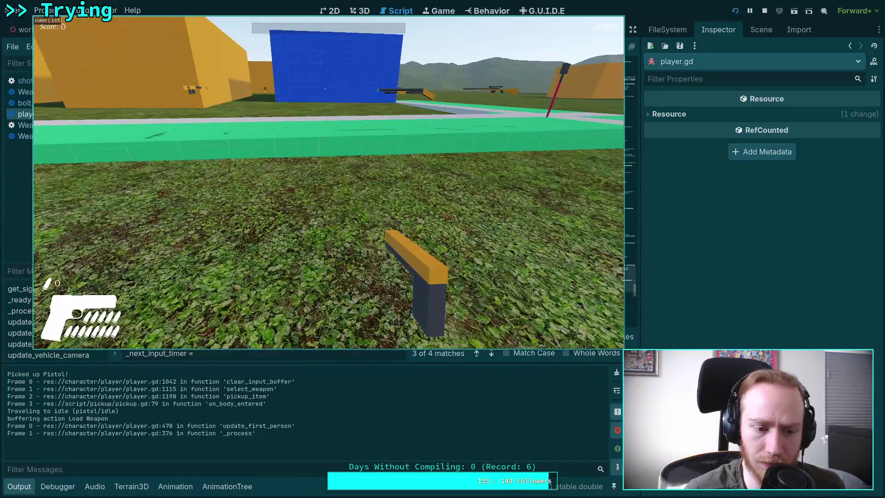
key(r)
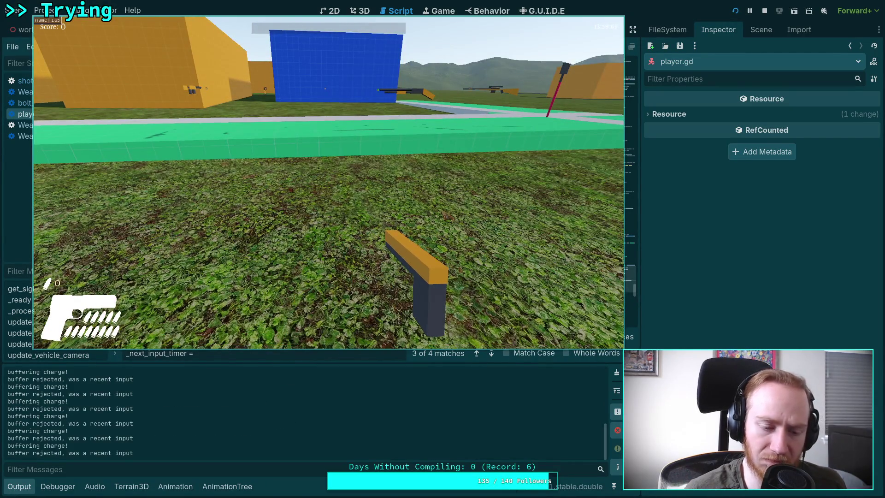
key(Escape)
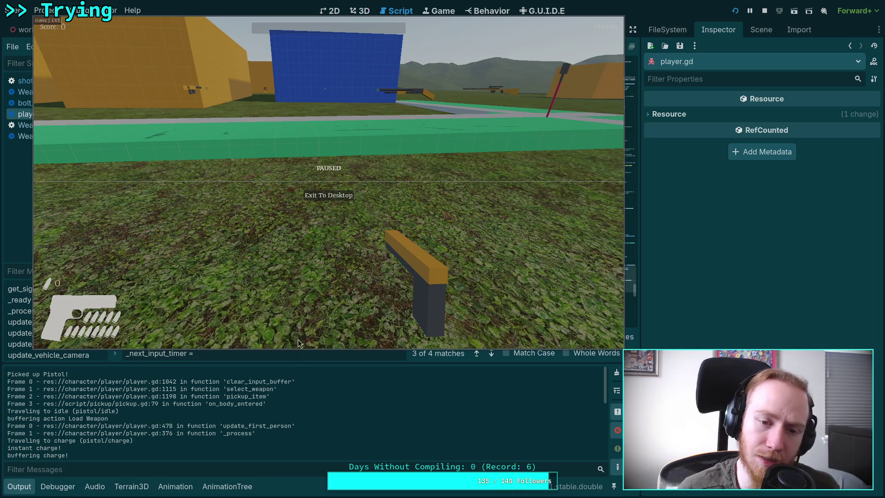
click(328, 195)
drag(461, 254, 461, 231)
- Delete the 'buffering action' and 'extending buffer time' print lines and save player.gd
key(BackSpace)
click(527, 193)
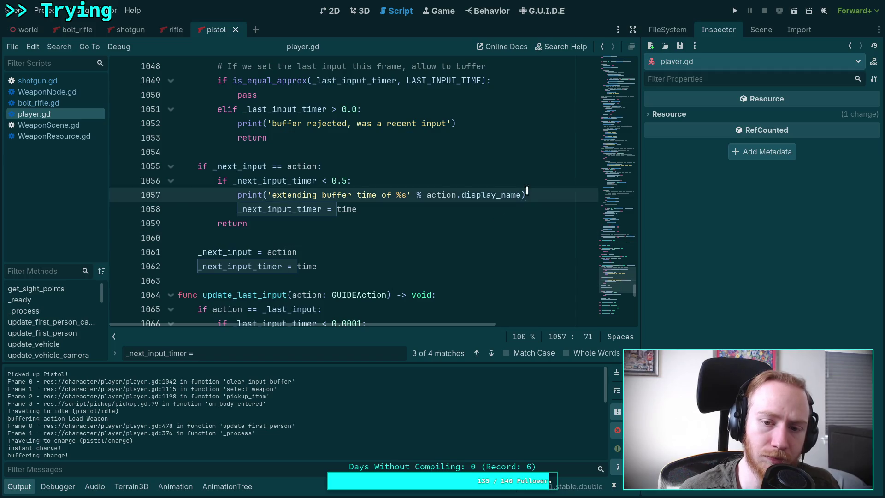
drag(527, 193, 525, 184)
key(BackSpace)
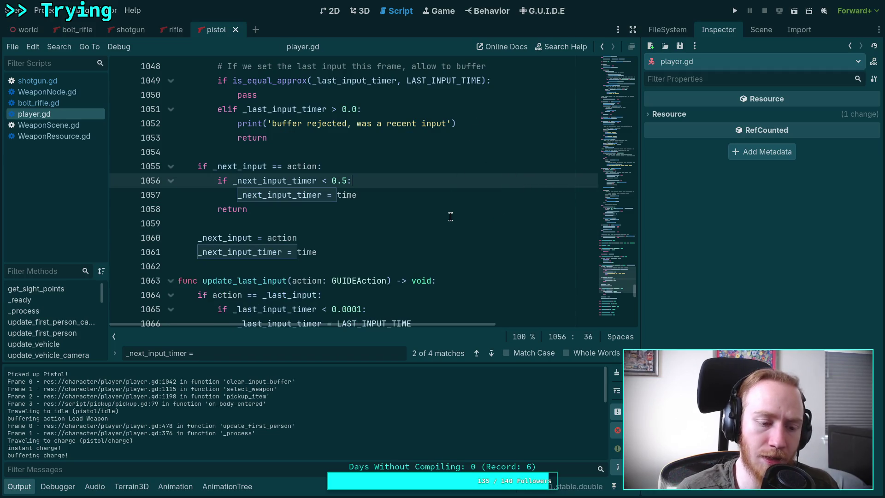
key(ctrl+s)
- Delete the 'buffer rejected' print and the print_stack() call in clear_input_buffer
scroll(434, 444, up, 2)
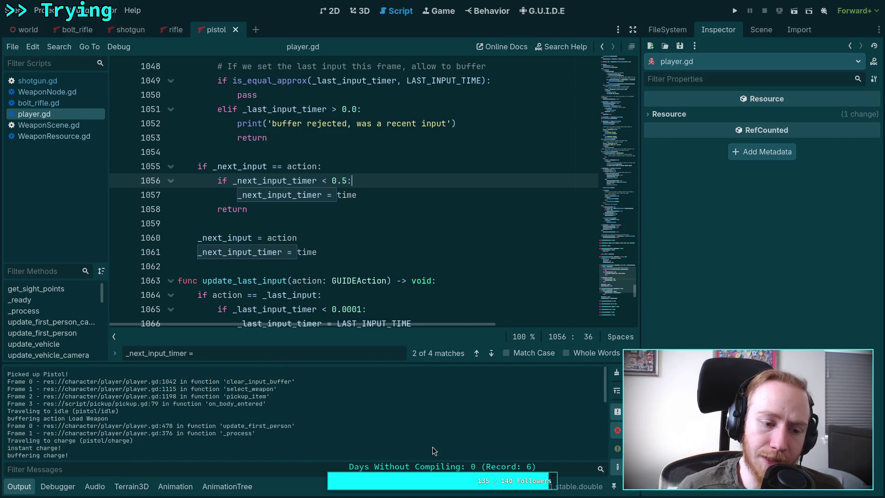
drag(471, 128, 480, 109)
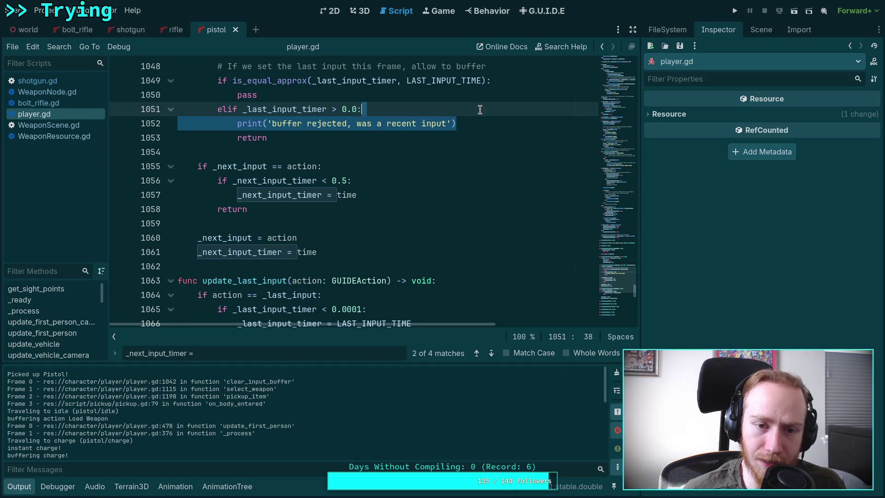
key(BackSpace)
scroll(415, 222, up, 6)
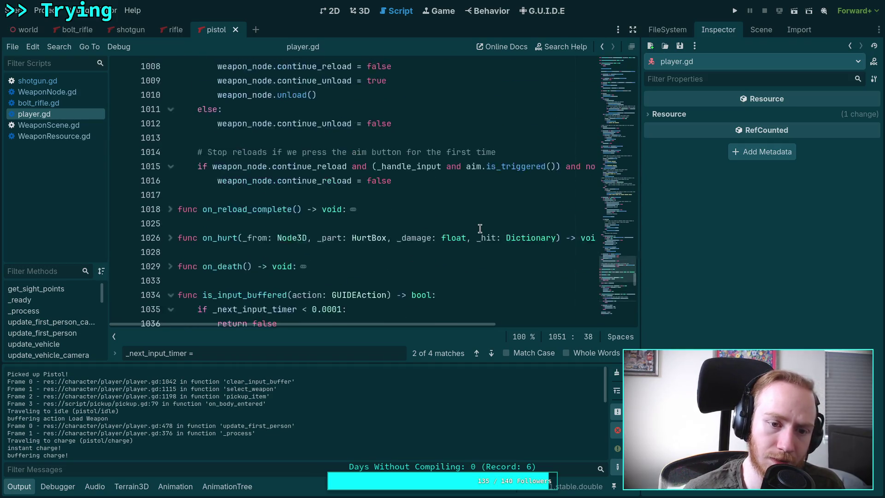
scroll(382, 249, down, 5)
drag(471, 194, 491, 179)
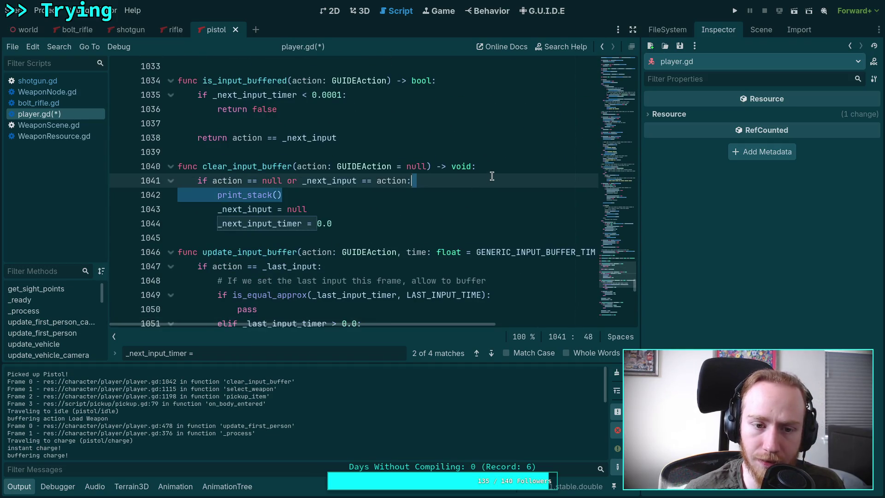
key(BackSpace)
- Delete the 'buffering charge!' and 'instant charge!' debug prints
scroll(493, 226, down, 4)
scroll(493, 225, up, 20)
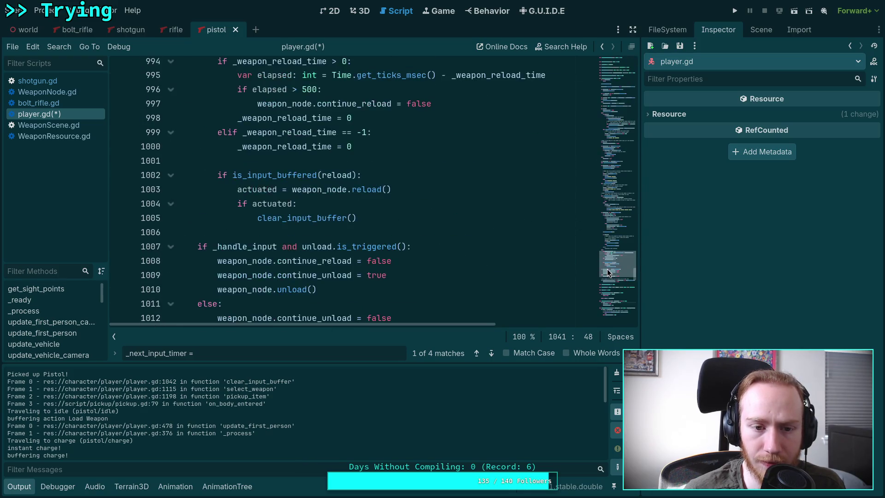
scroll(624, 254, up, 7)
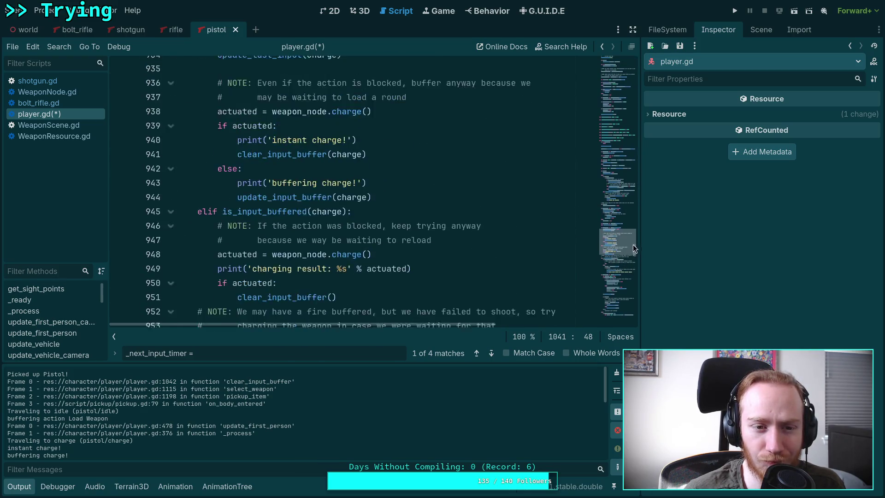
drag(400, 255, 404, 237)
key(BackSpace)
drag(359, 205, 281, 191)
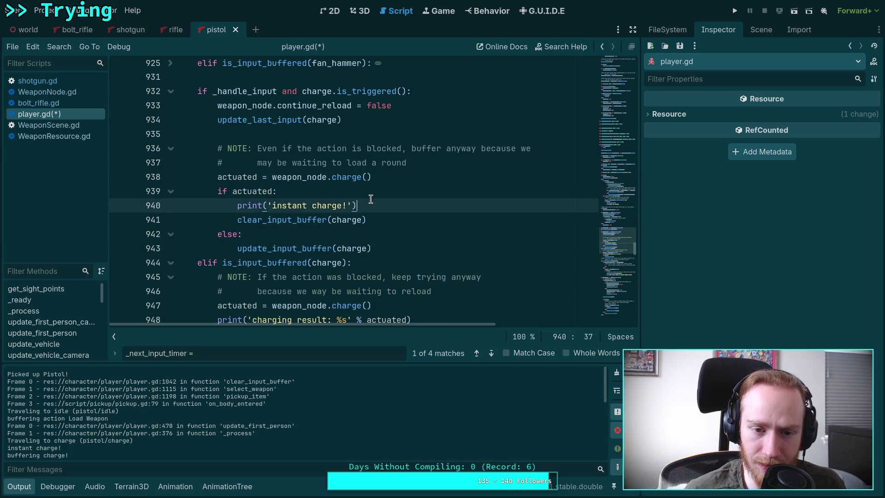
key(BackSpace)
- Delete the 'fired from buffer!' print and the remaining print_stack() call, then save
scroll(281, 191, up, 2)
scroll(404, 211, up, 8)
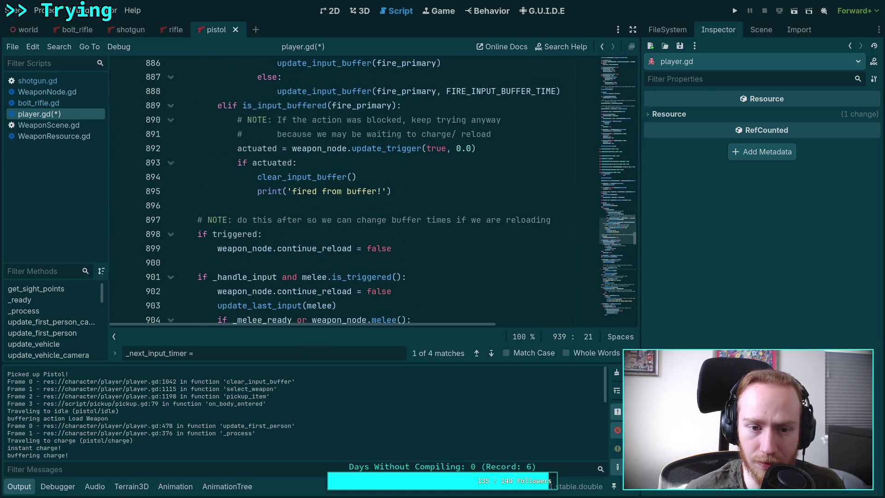
drag(414, 233, 415, 224)
key(BackSpace)
scroll(415, 225, up, 13)
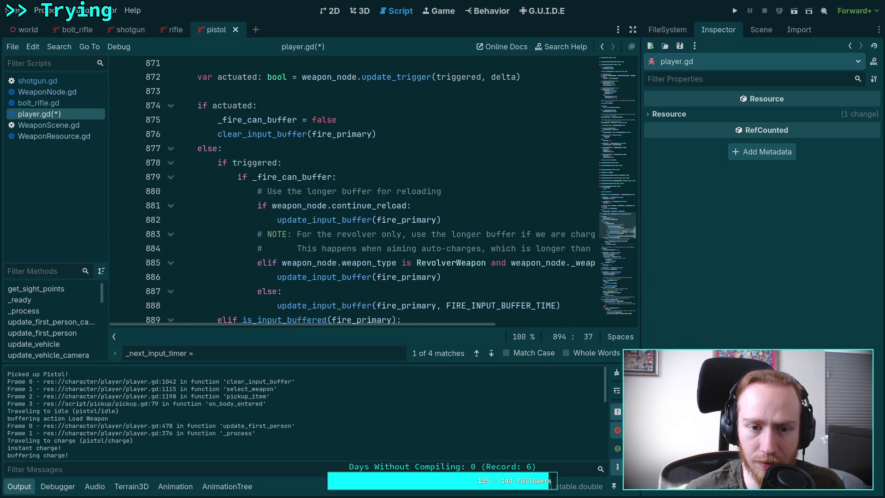
scroll(508, 184, up, 10)
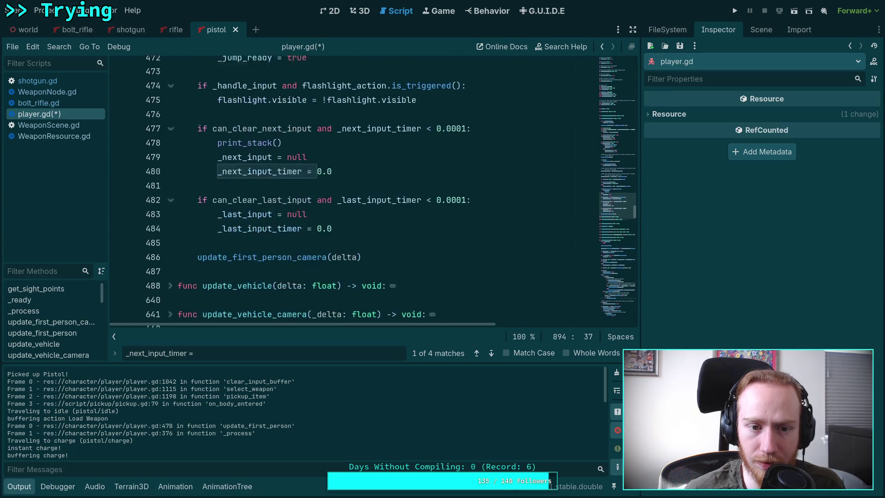
drag(507, 193, 508, 171)
click(489, 176)
key(ctrl+shift+k)
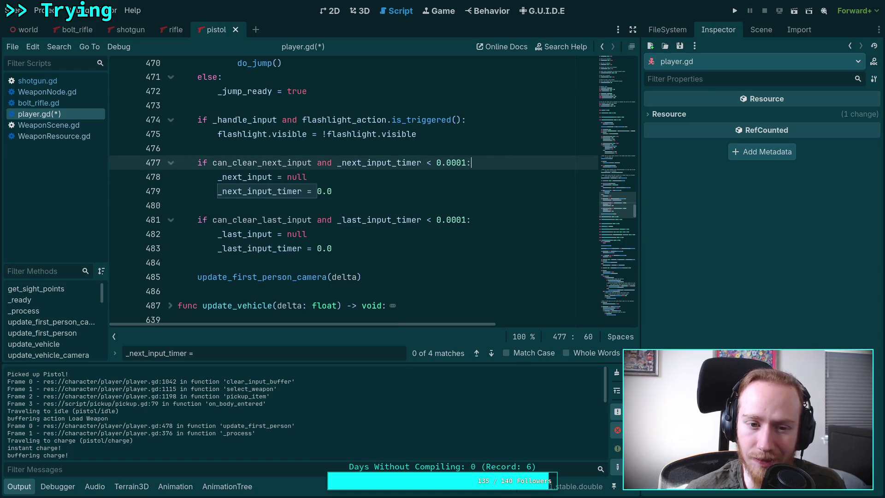
key(ctrl+s)
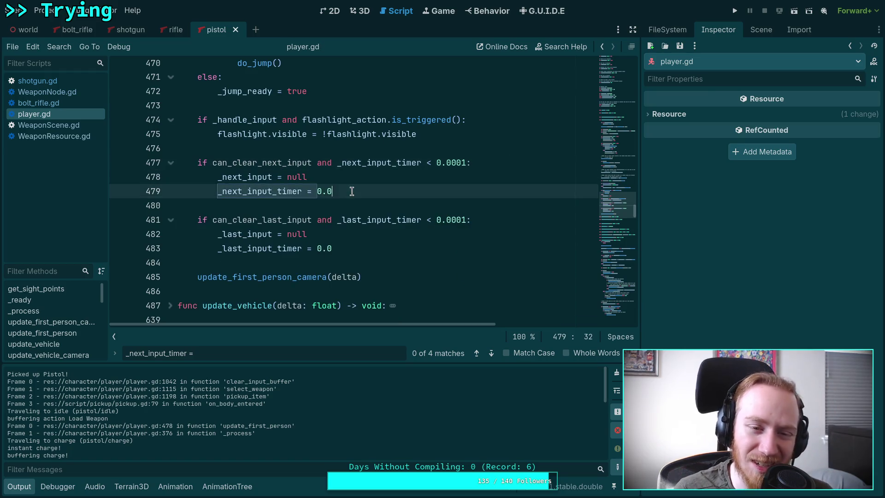
drag(352, 190, 242, 161)
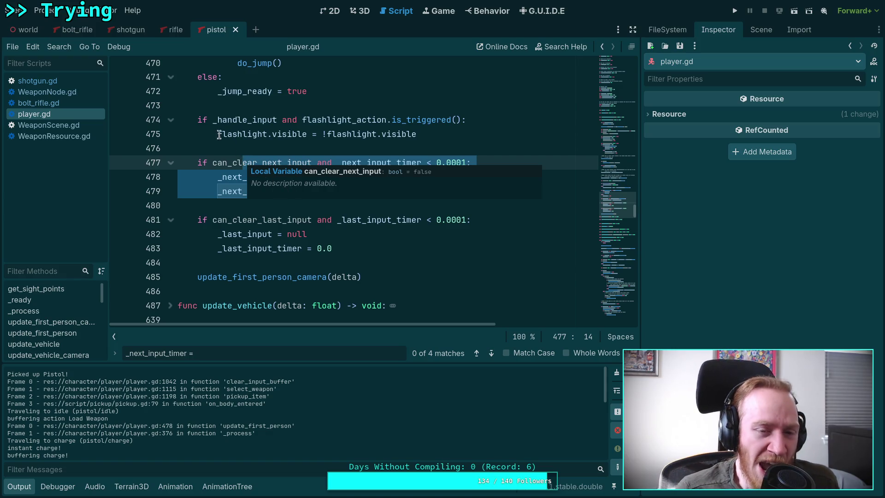
- Delete the can_clear_next_input declaration and cut the _next_input_timer countdown block
click(233, 120)
drag(337, 162, 213, 163)
scroll(290, 163, up, 15)
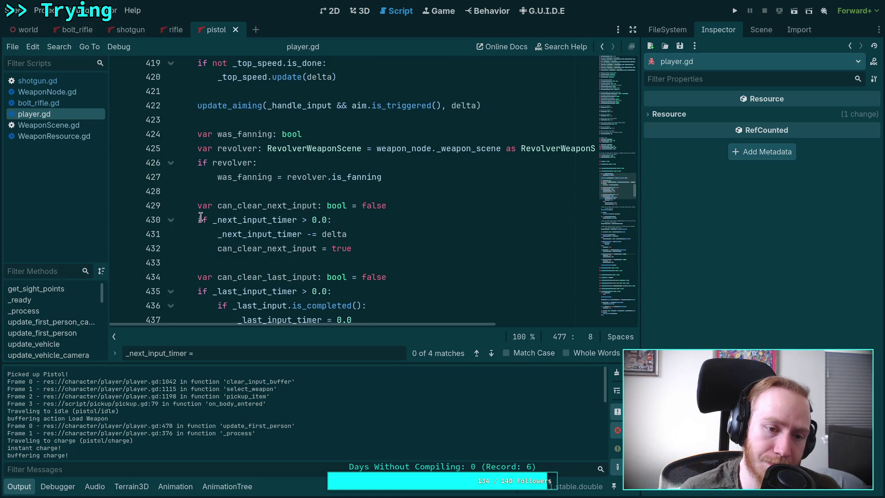
drag(198, 205, 405, 204)
key(BackSpace)
key(BackSpace)
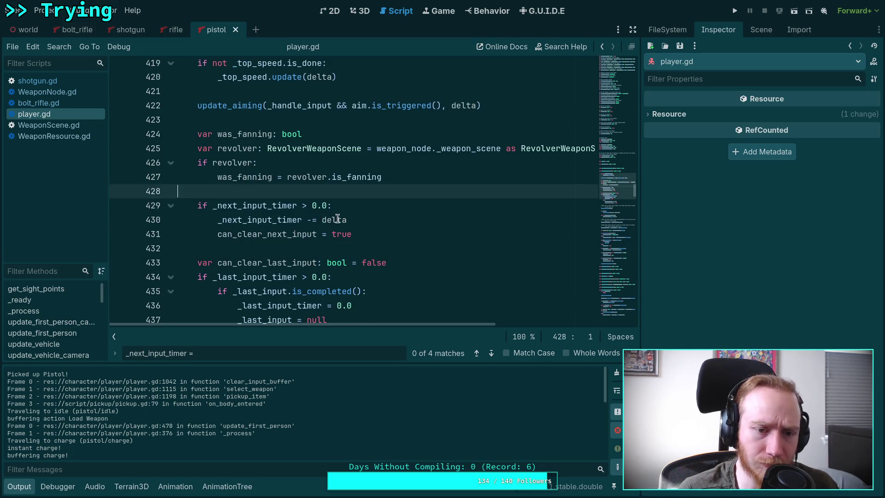
drag(197, 206, 409, 230)
key(ctrl+c)
key(BackSpace)
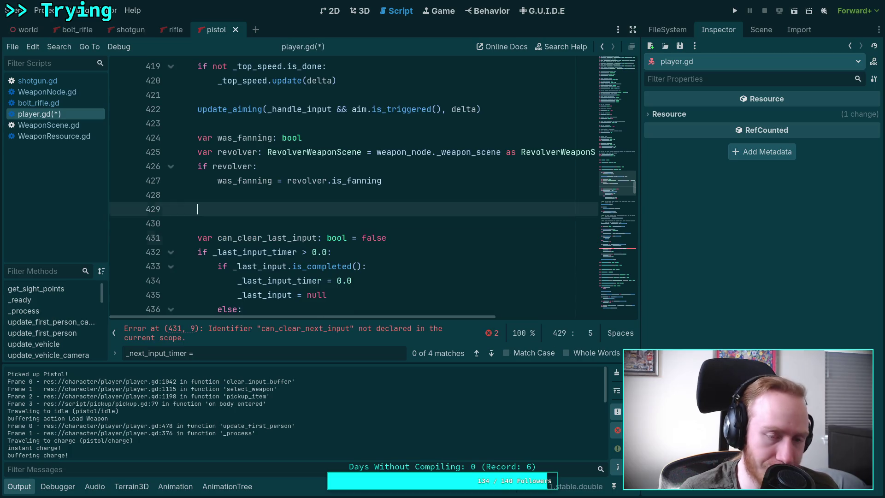
key(BackSpace)
key(BackSpace)
key(BackSpace)
- Drop the can_clear_next_input condition and nest the clear check under the pasted timer countdown
scroll(314, 205, down, 15)
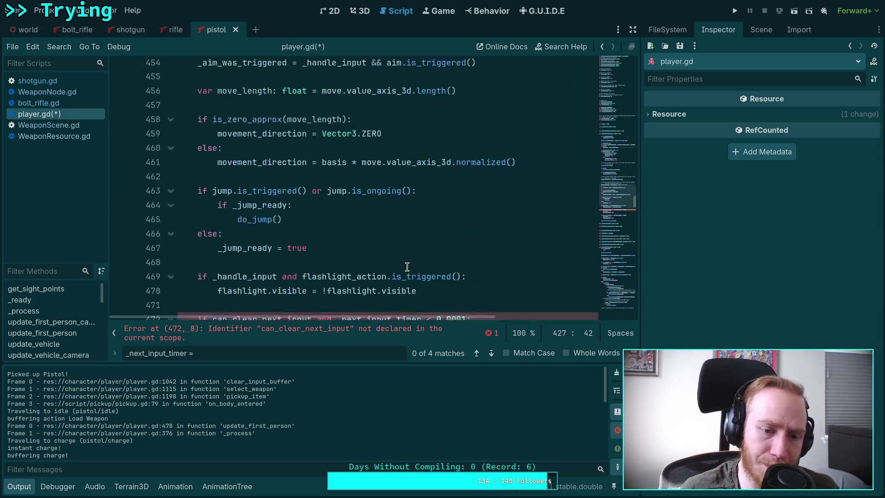
drag(335, 180, 213, 180)
key(BackSpace)
key(Up)
key(Return)
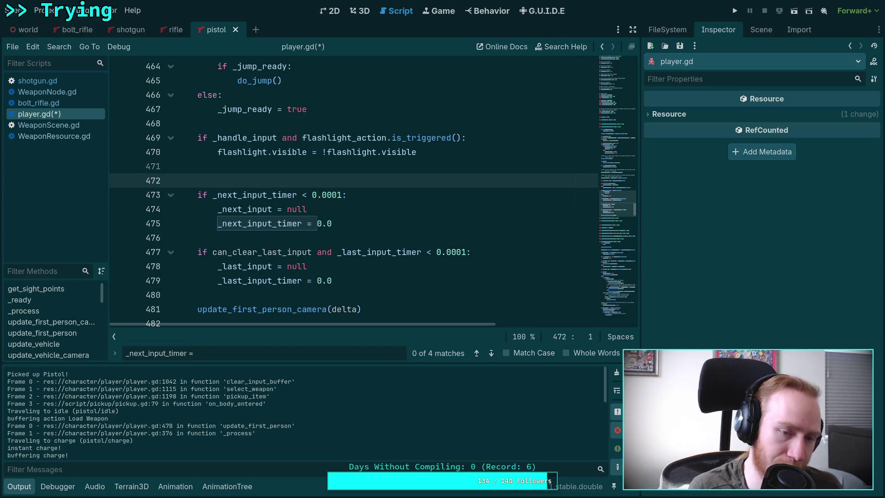
key(ctrl+v)
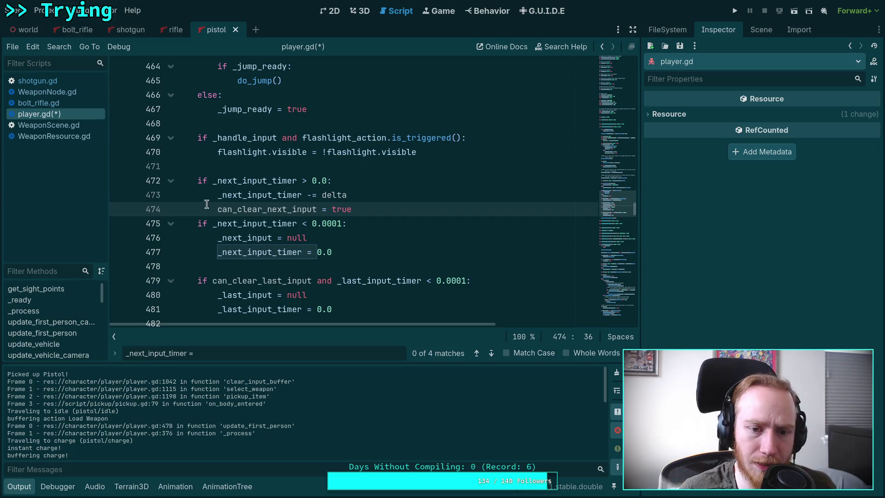
drag(221, 222, 332, 252)
key(Tab)
- Delete the leftover can_clear_next_input = true line and save player.gd
click(378, 210)
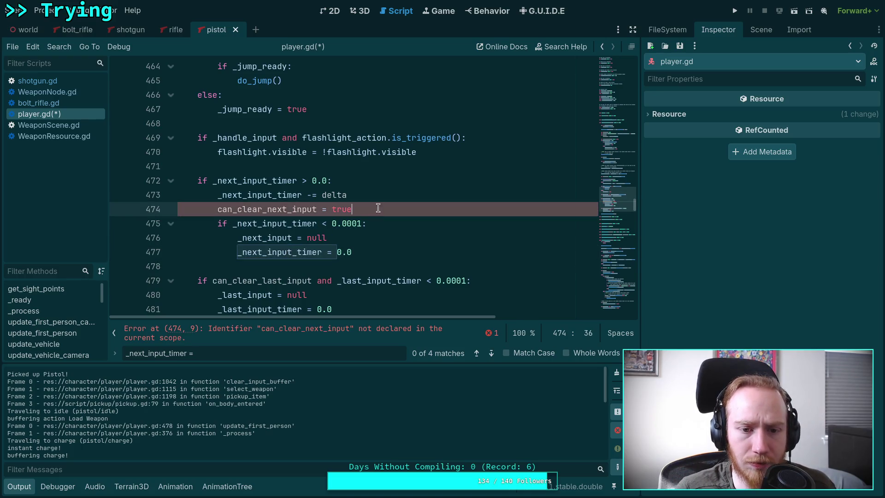
key(shift+Up)
key(BackSpace)
key(ctrl+s)
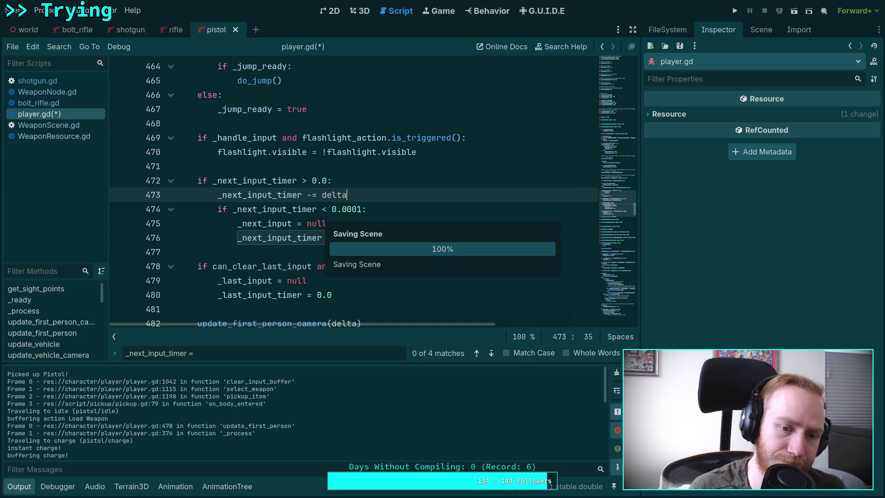
scroll(389, 209, up, 10)
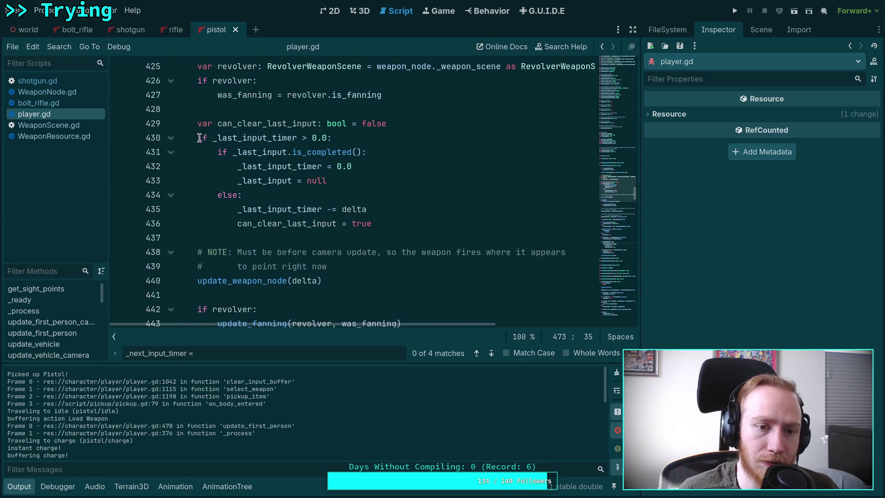
- Cut the _last_input_timer countdown block and delete the can_clear_last_input declaration
drag(199, 138, 424, 224)
key(ctrl+c)
key(BackSpace)
key(shift+Up)
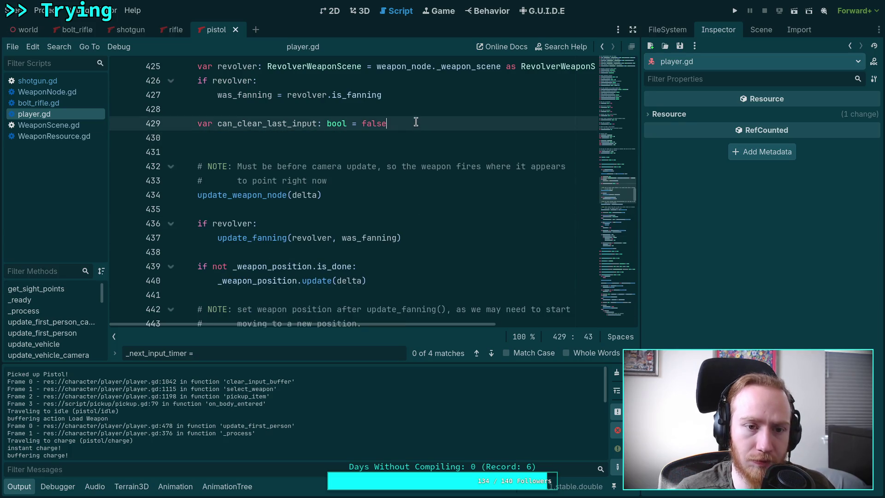
key(shift+End)
key(shift+Up)
key(BackSpace)
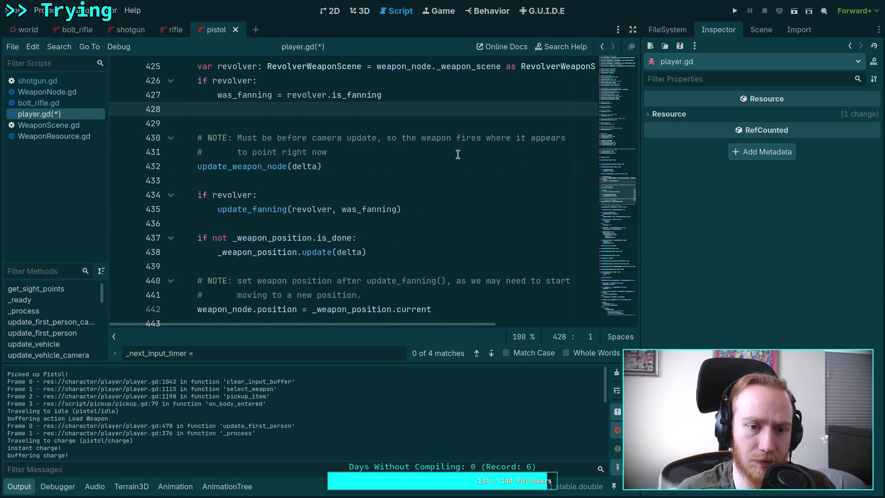
key(BackSpace)
- Remove the can_clear_last_input condition and nest the _last_input clear check under the pasted countdown
scroll(456, 178, down, 10)
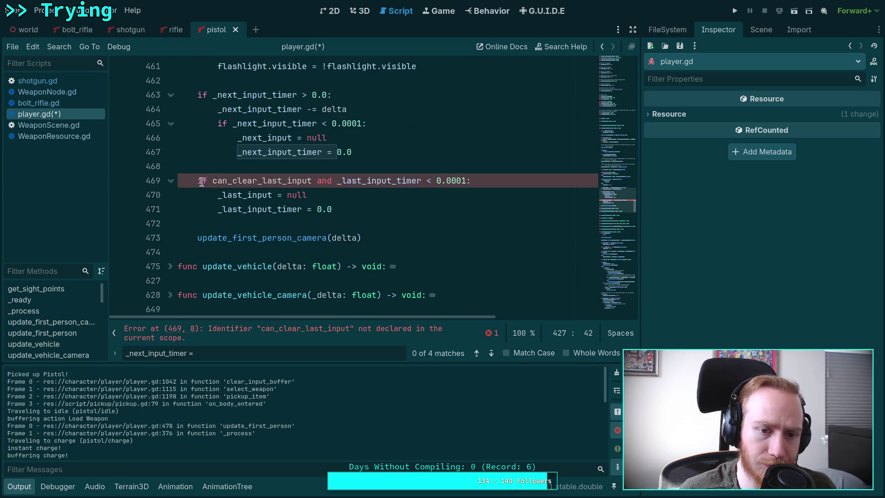
drag(210, 181, 338, 180)
key(BackSpace)
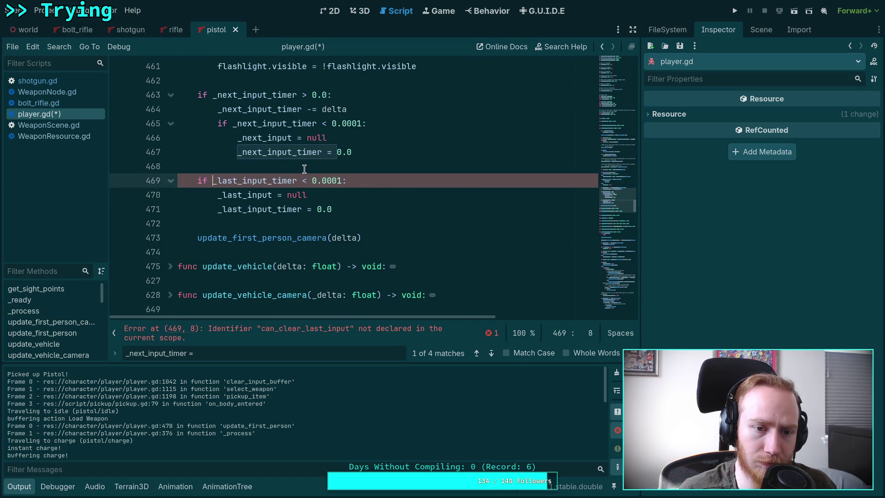
click(304, 169)
key(Return)
key(ctrl+v)
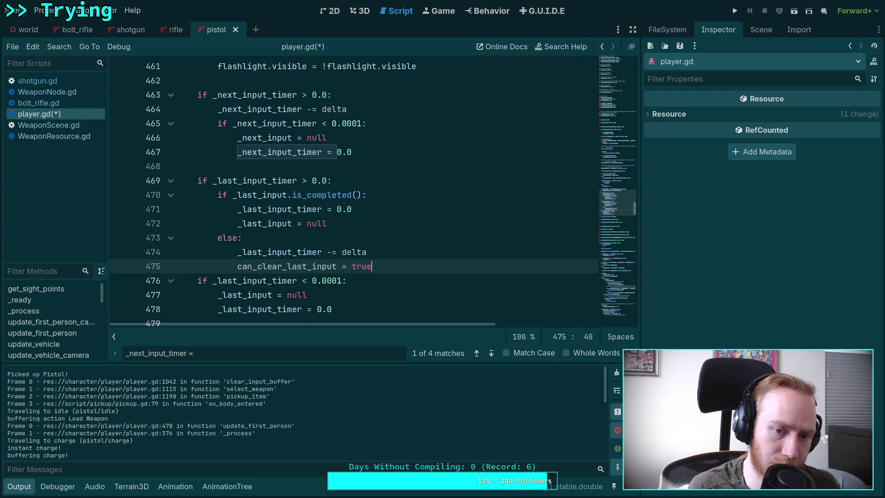
scroll(296, 161, down, 3)
drag(247, 152, 348, 180)
key(Tab)
key(Tab)
- Delete the leftover can_clear_last_input = true line and save player.gd
click(392, 137)
shift+click(400, 123)
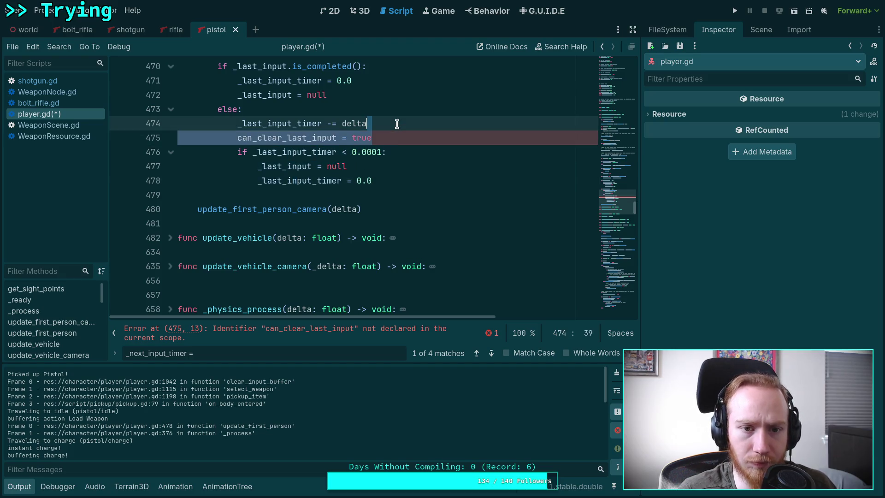
key(BackSpace)
scroll(440, 209, up, 2)
key(ctrl+s)
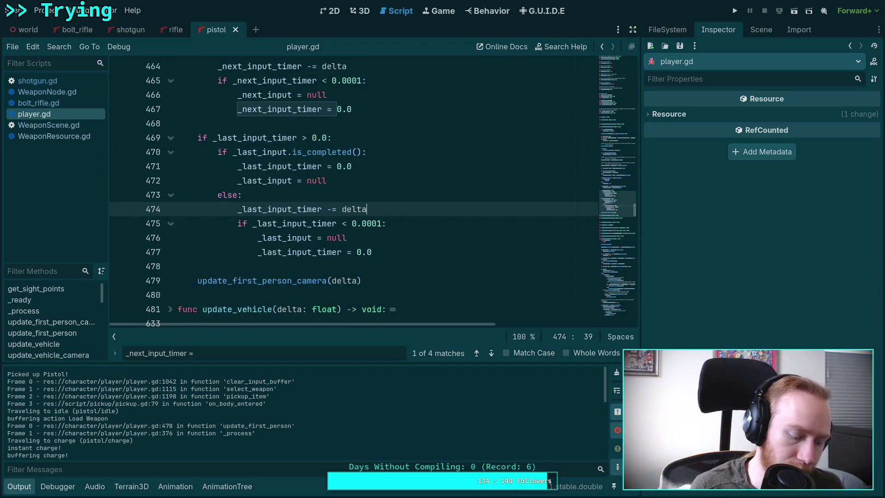
- Rerun git diff in the terminal and scroll through the pending changes
key(super+1)
key(q)
key(Up)
key(Return)
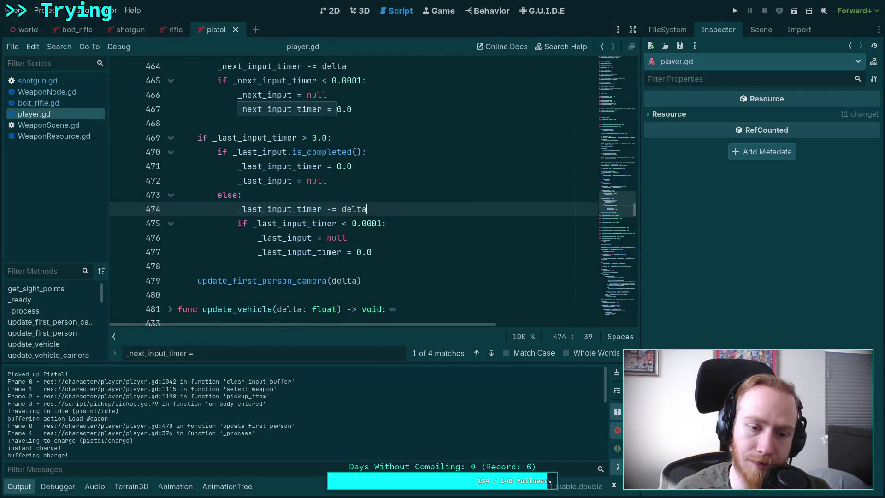
scroll(443, 208, down, 4)
- Delete the 'rebuffer fire!' print near line 953, save player.gd, and relaunch the game
scroll(434, 203, up, 15)
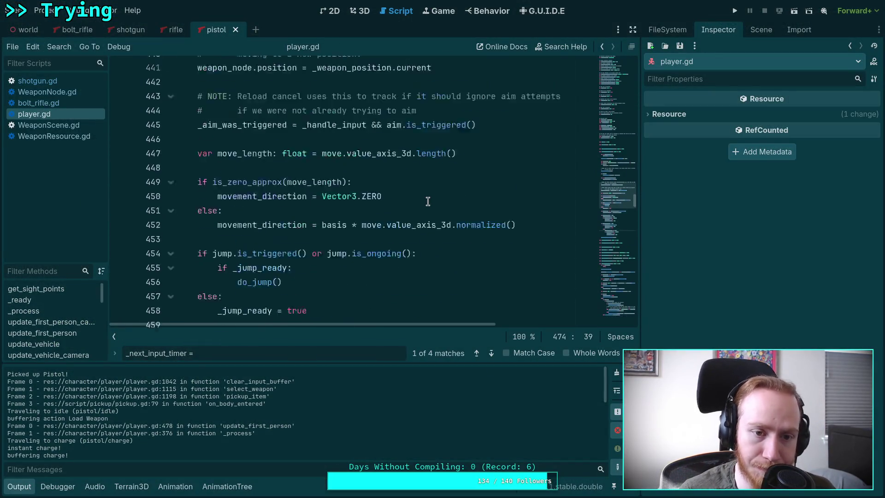
scroll(425, 198, up, 15)
scroll(424, 198, down, 15)
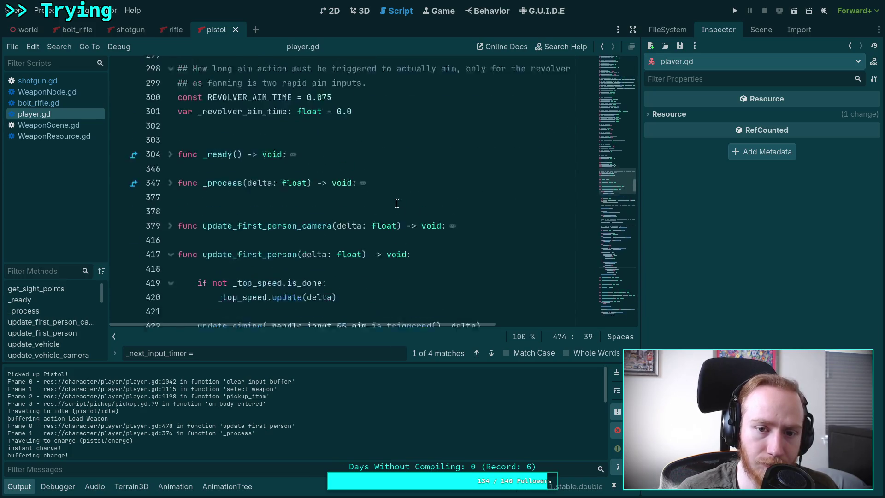
scroll(472, 205, down, 20)
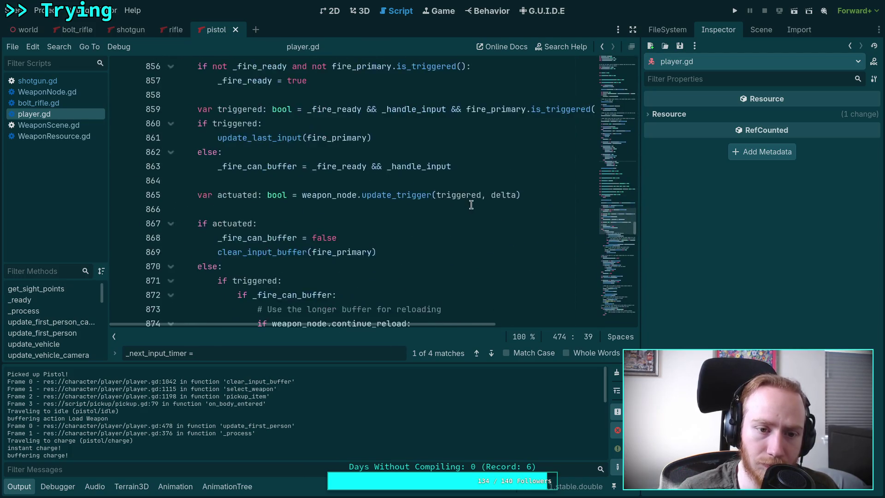
scroll(472, 205, down, 20)
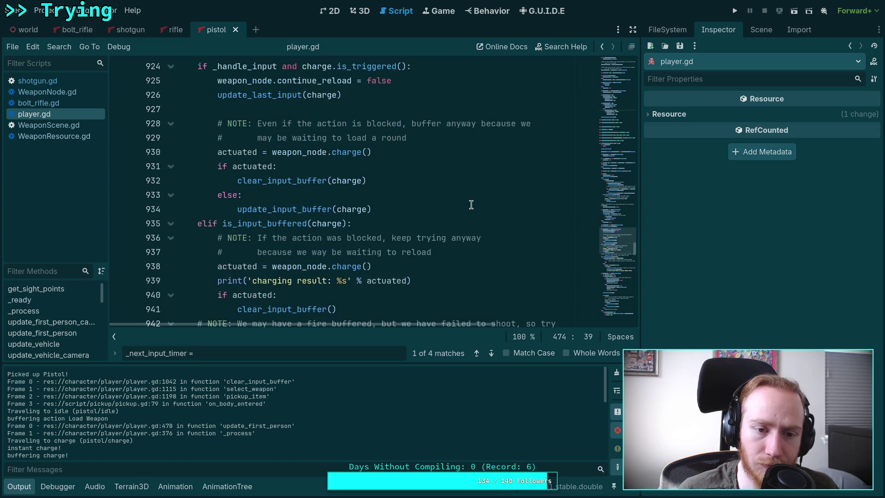
click(438, 137)
scroll(443, 152, down, 4)
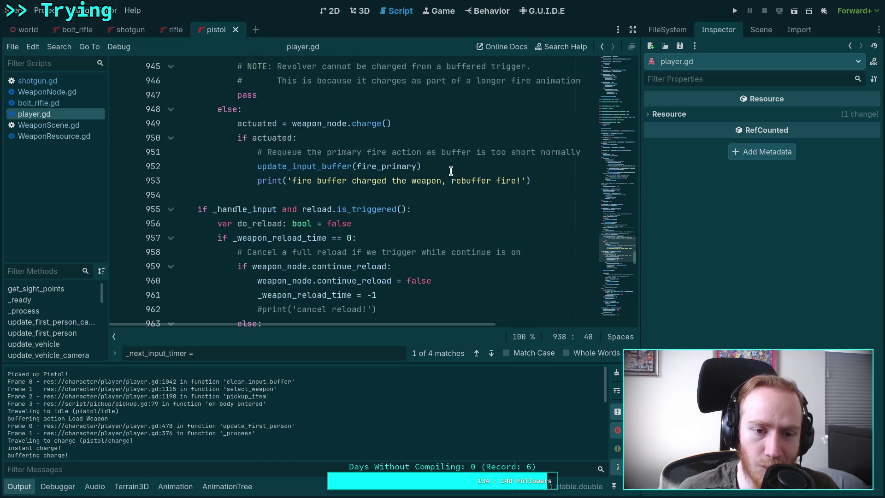
click(492, 180)
key(End)
key(shift+Up)
key(BackSpace)
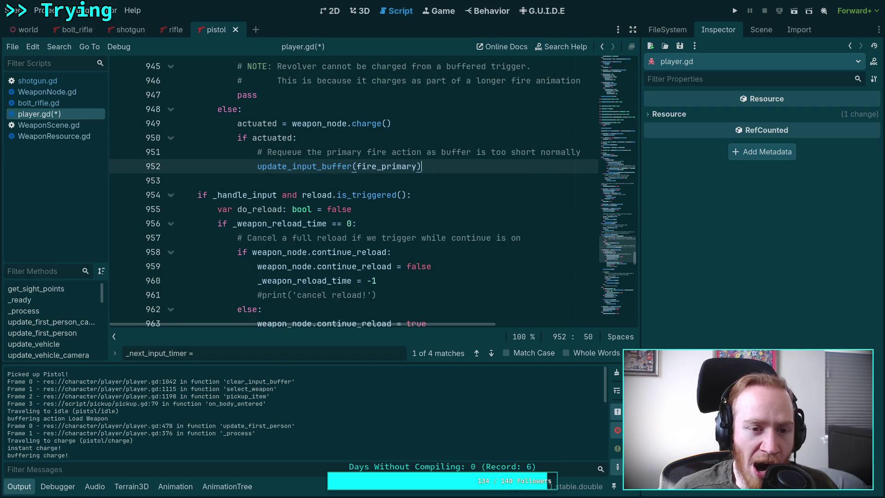
key(ctrl+s)
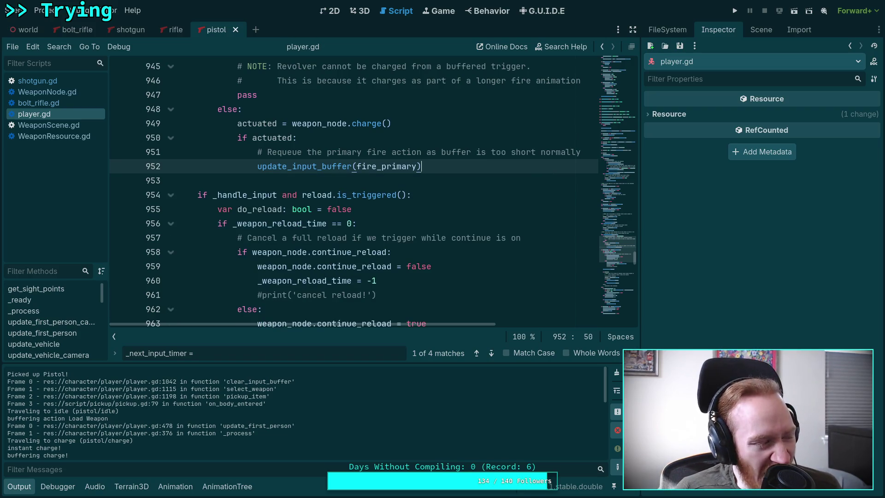
click(735, 10)
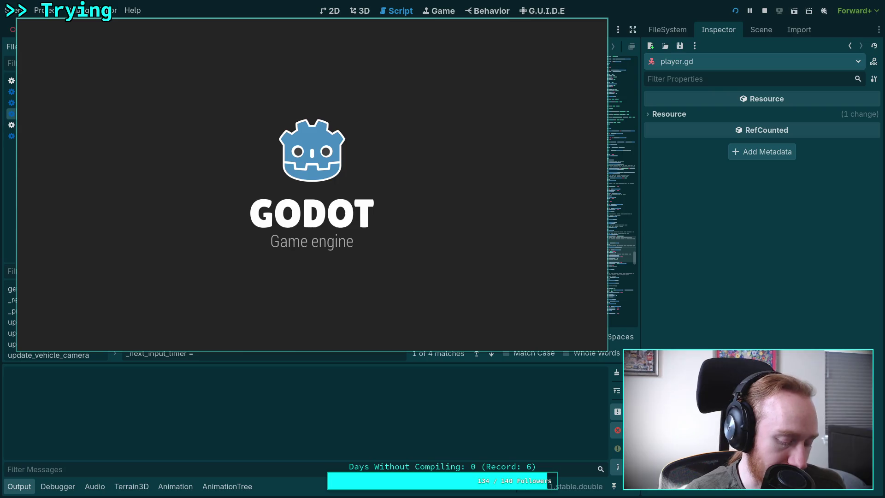
key(w)
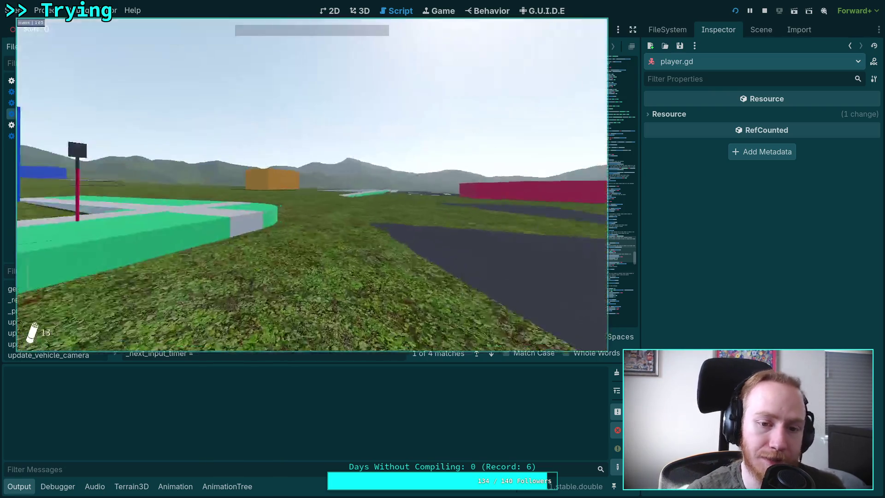
key(w)
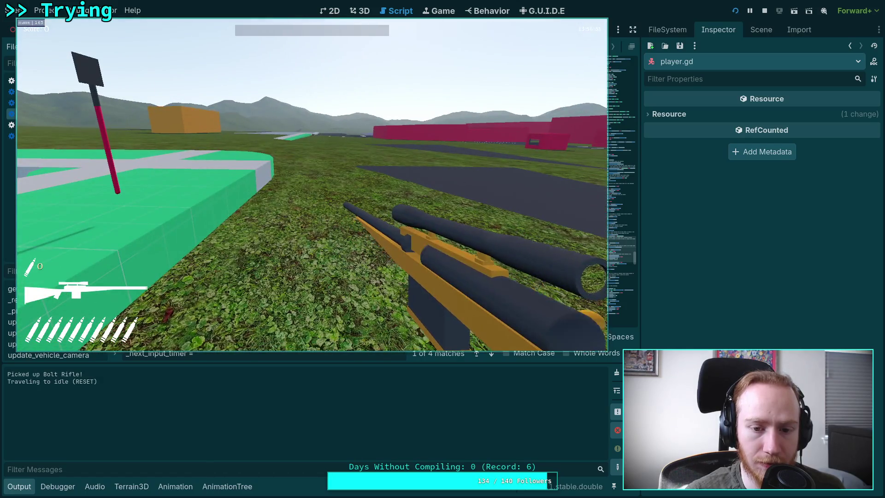
click(312, 184)
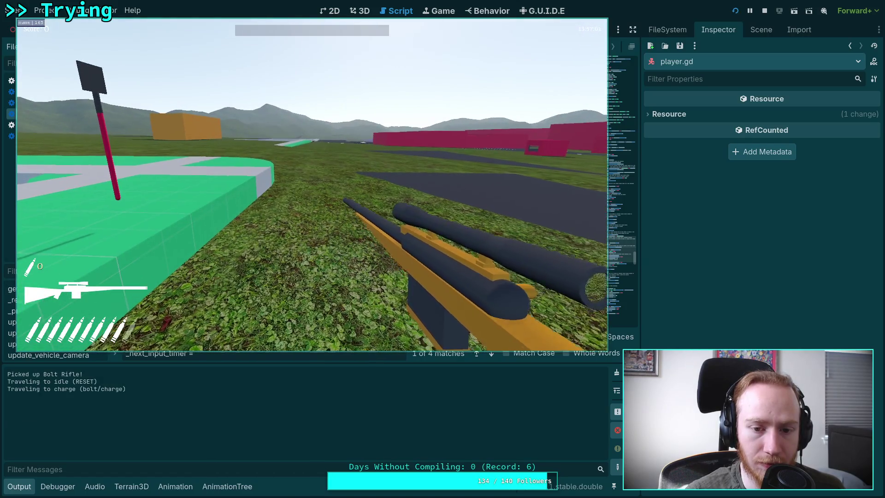
key(w)
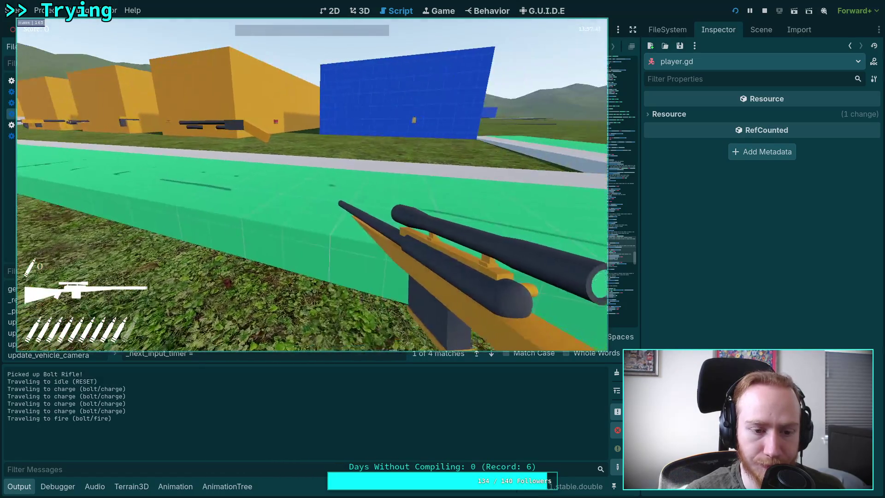
key(w)
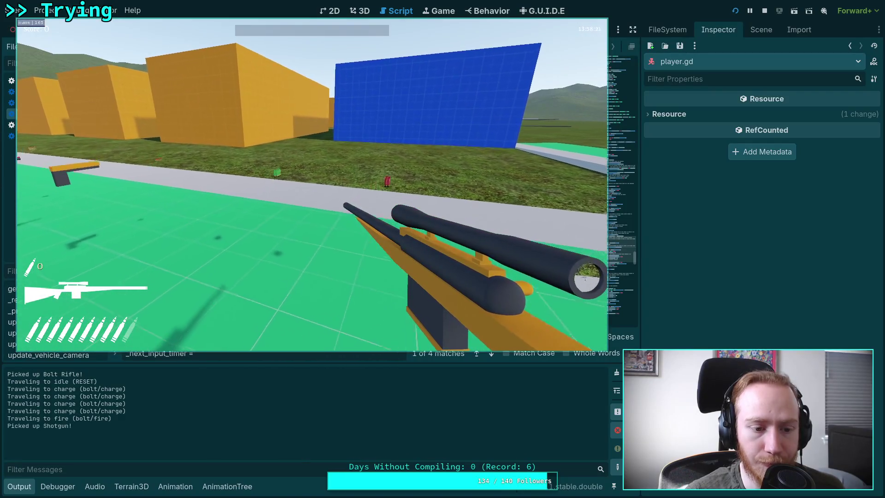
click(313, 184)
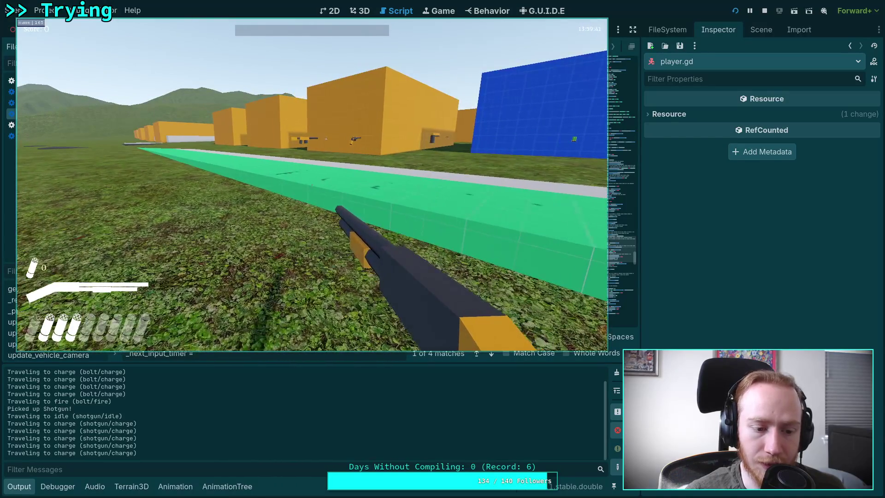
key(w)
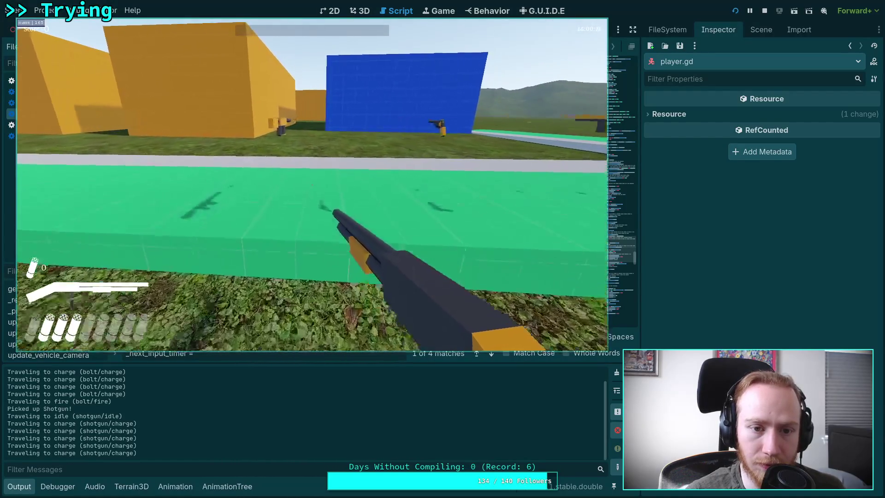
key(space)
key(w)
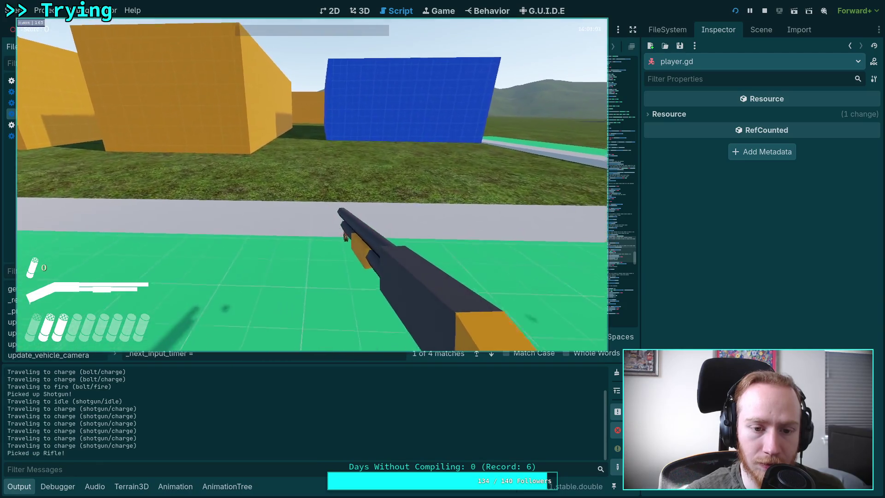
key(2)
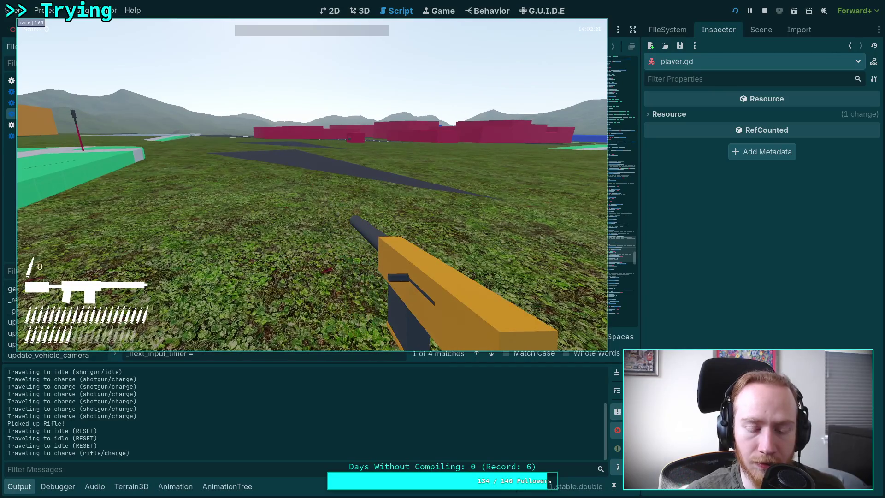
key(Escape)
key(F8)
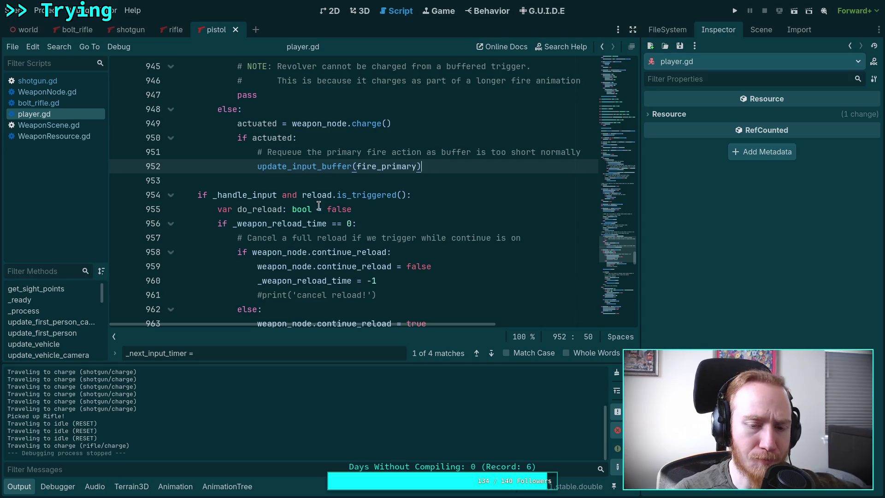
- Open WeaponNode.gd, fold the charge function and expand update_trigger to read it
scroll(251, 307, up, 10)
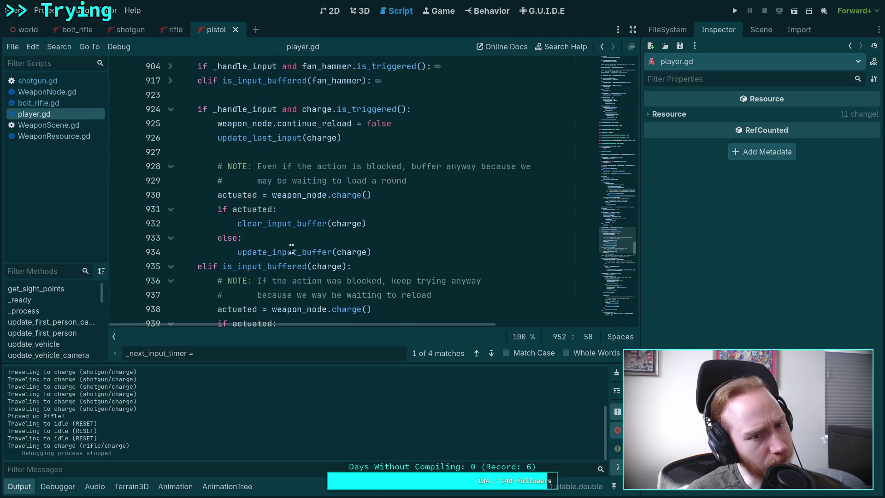
scroll(291, 249, up, 3)
click(46, 94)
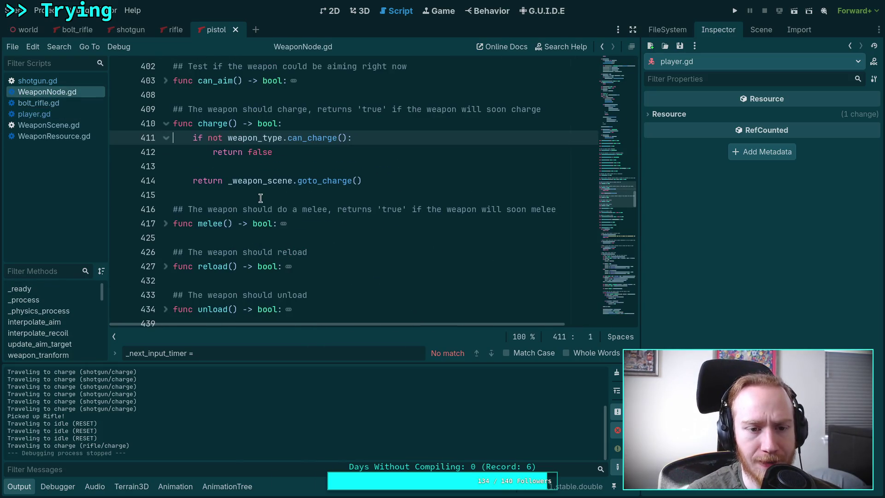
click(166, 123)
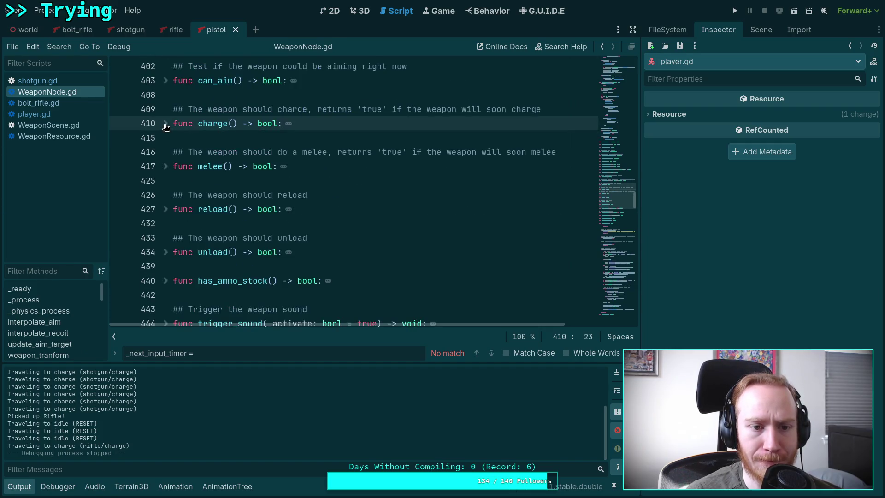
scroll(203, 209, up, 5)
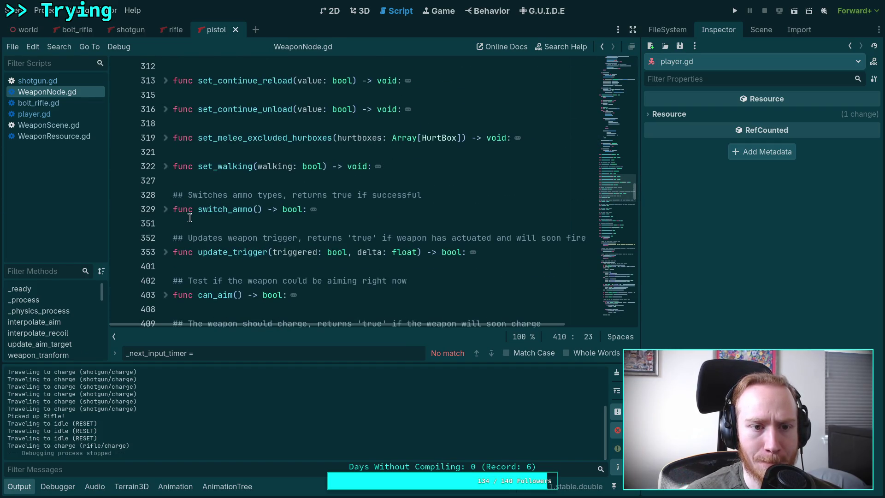
click(166, 253)
scroll(277, 246, down, 4)
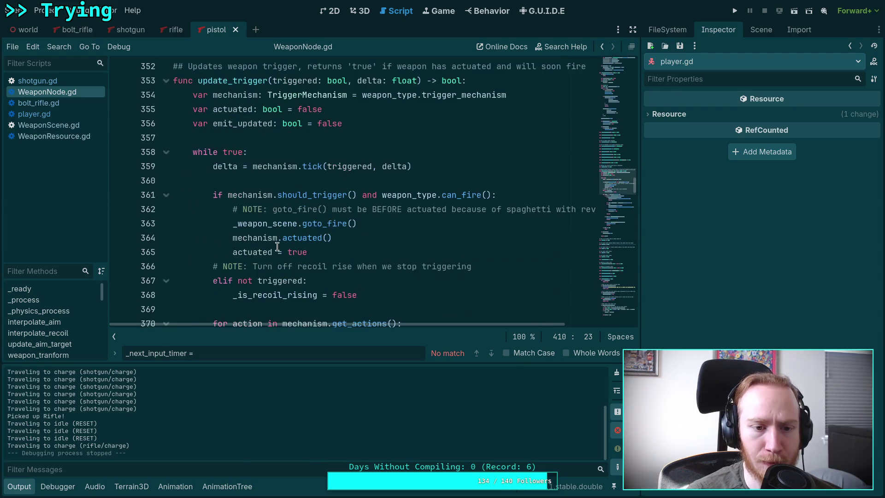
mouse_move(273, 244)
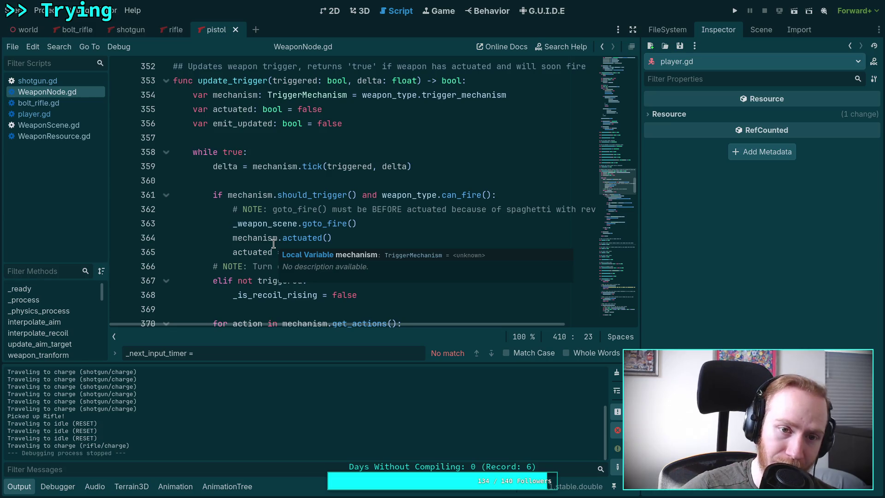
- Check WeaponScene.gd, then select 'actuated' on line 865 of player.gd
click(56, 125)
click(65, 118)
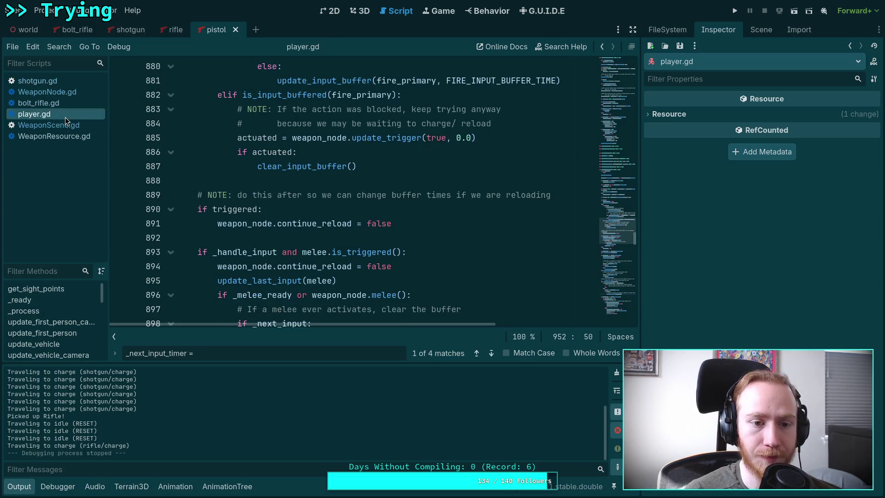
scroll(289, 202, up, 3)
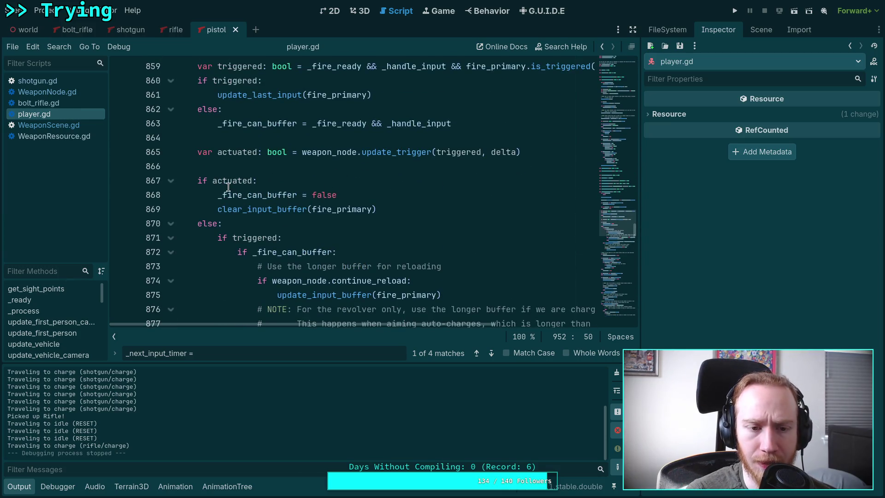
double_click(231, 152)
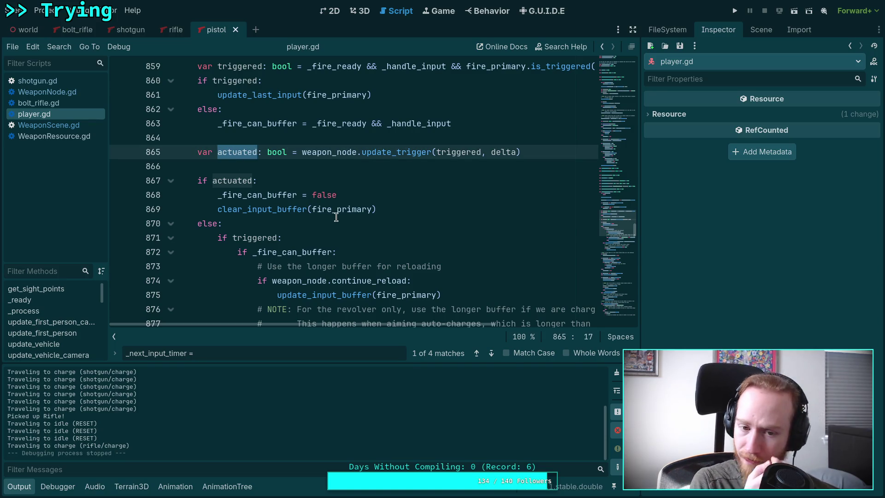
scroll(335, 152, down, 4)
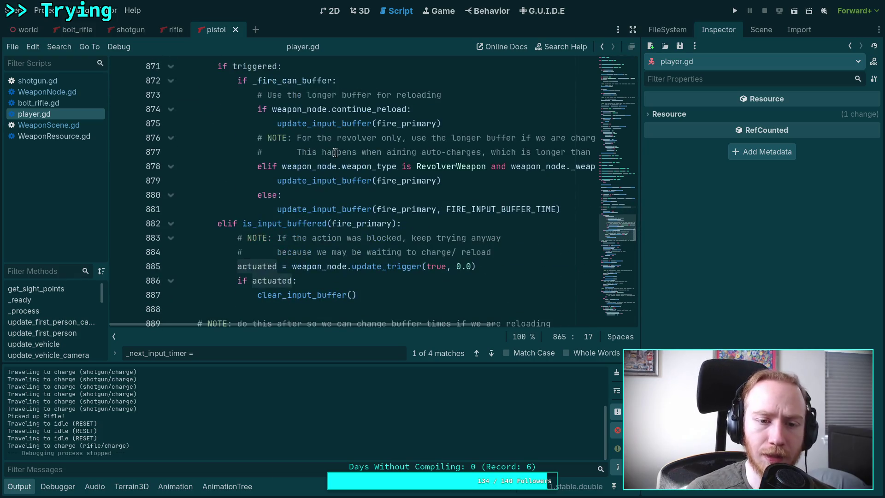
scroll(332, 173, up, 4)
- Return to WeaponNode.gd via WeaponResource.gd and WeaponScene.gd, then hide the output log and script lists
click(54, 137)
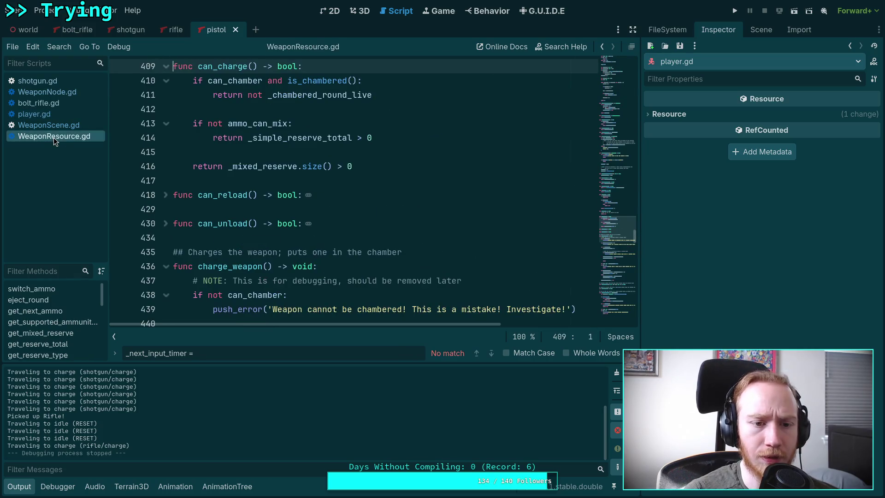
click(74, 125)
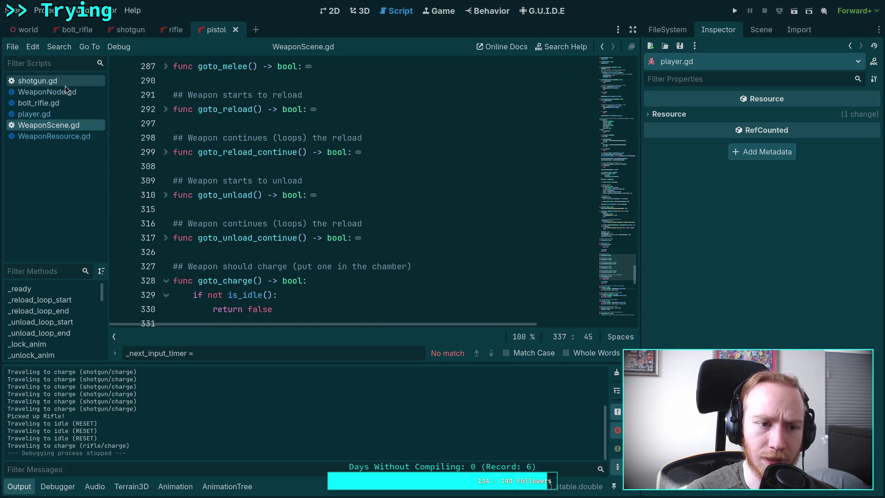
click(50, 92)
scroll(338, 169, down, 1)
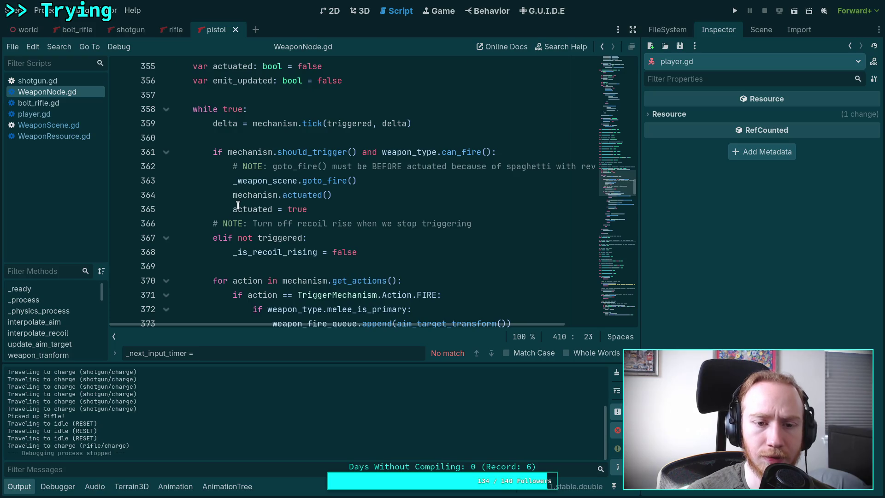
click(19, 487)
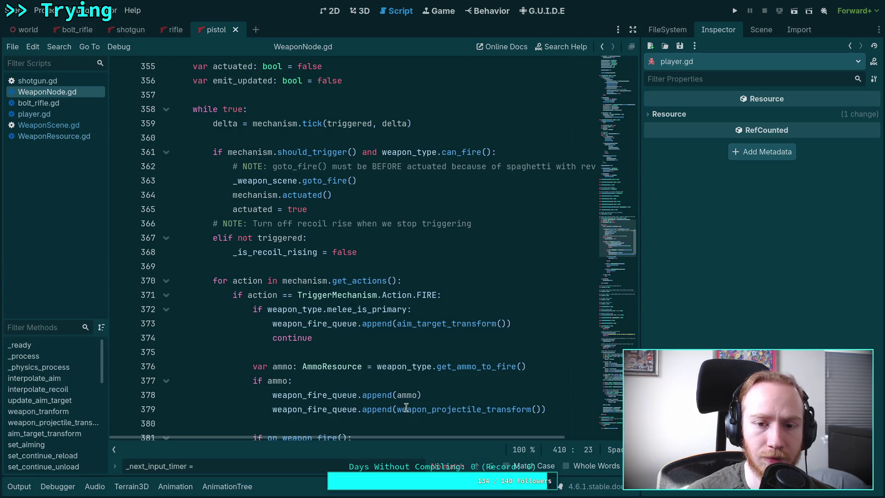
click(115, 451)
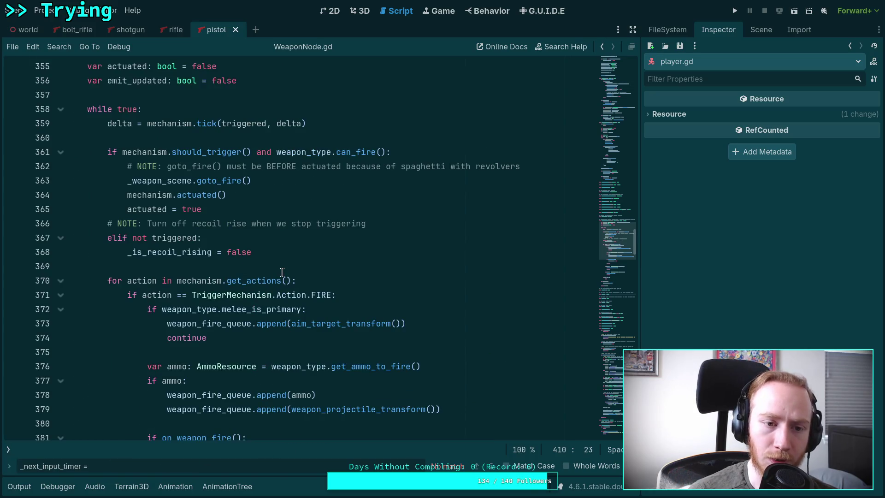
- Select 'actuated' on line 365 and the goto_fire call on line 363, bringing up its context menu
scroll(282, 272, up, 1)
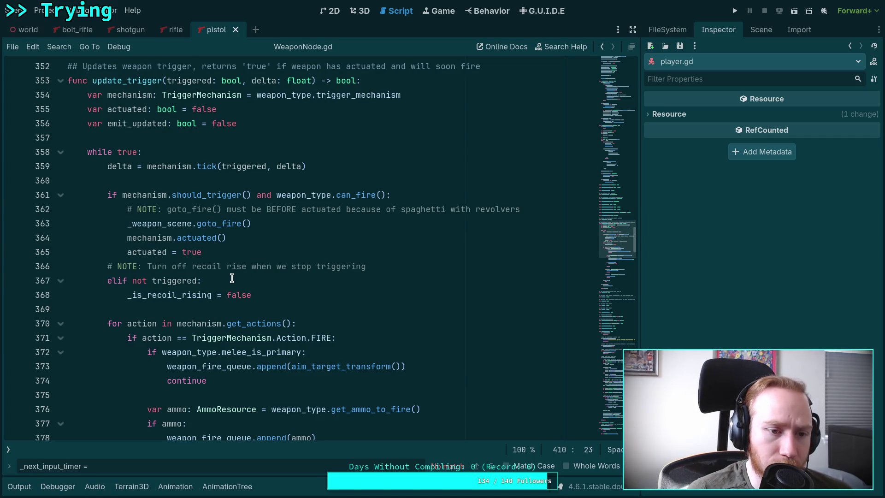
scroll(232, 278, down, 4)
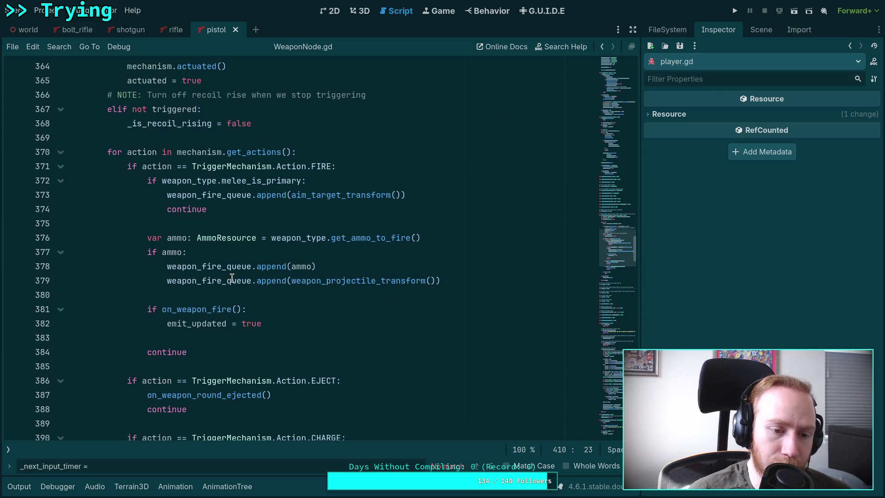
scroll(232, 278, up, 1)
scroll(232, 278, up, 2)
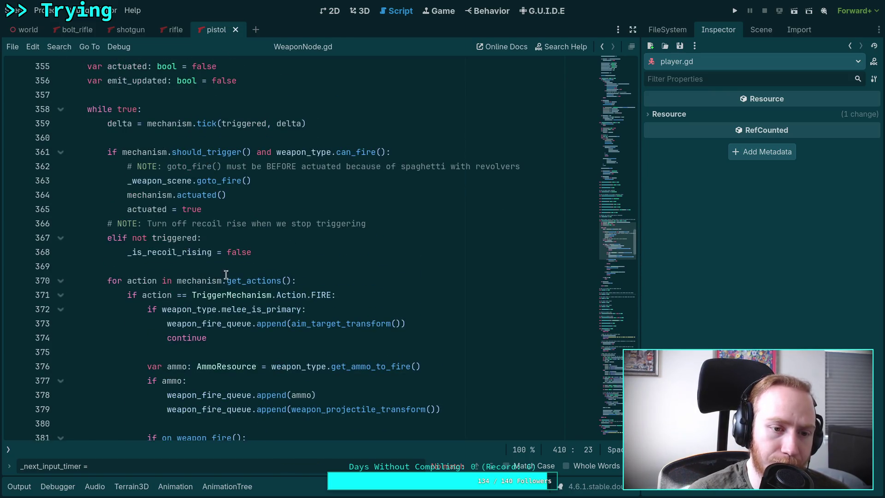
double_click(146, 210)
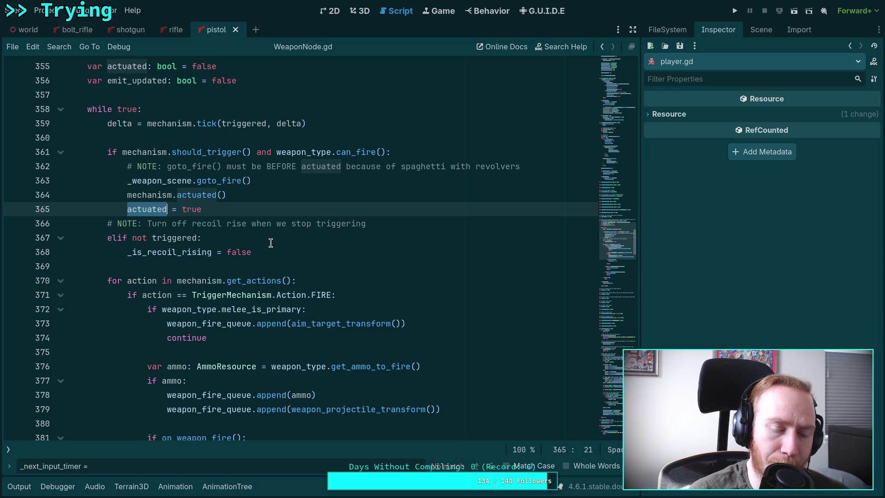
double_click(220, 181)
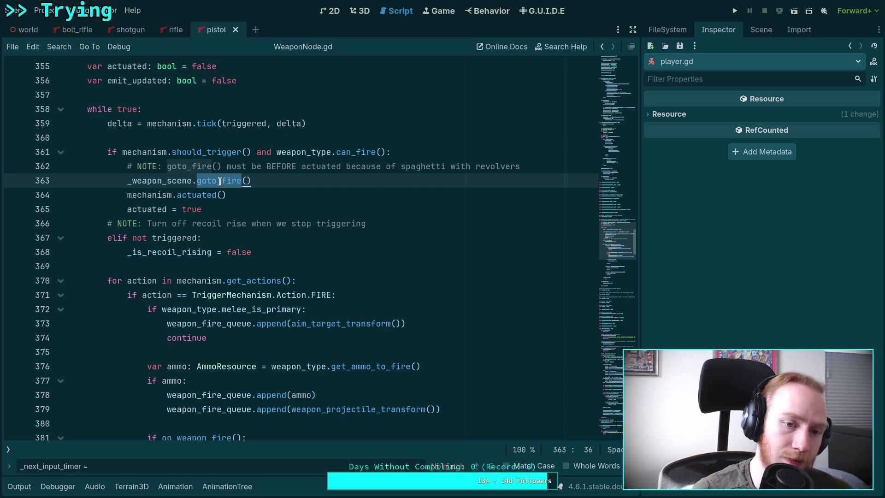
right_click(221, 181)
click(255, 369)
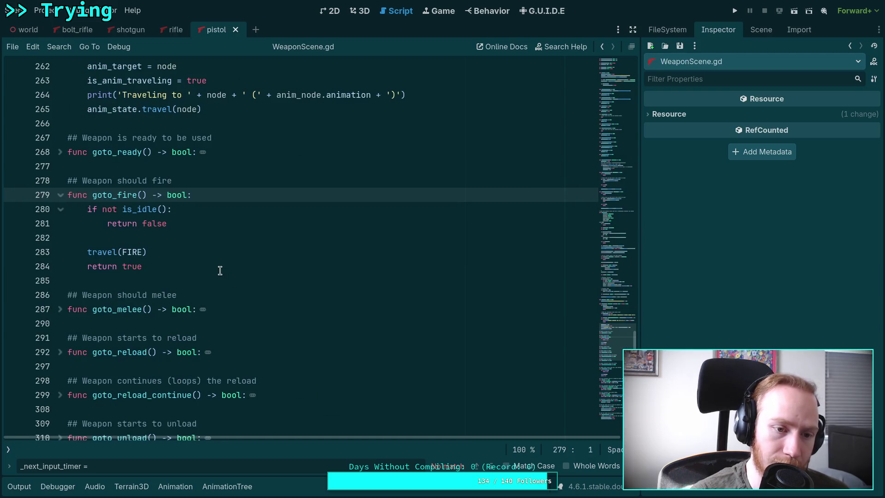
click(8, 449)
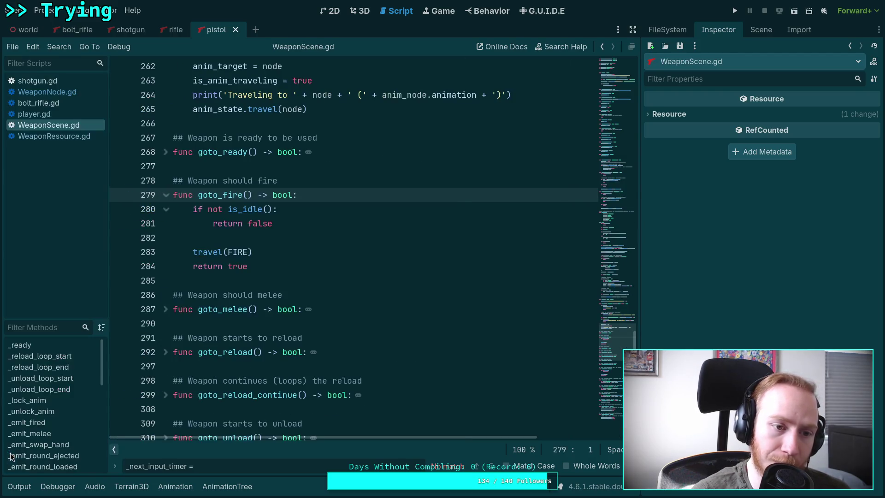
click(65, 95)
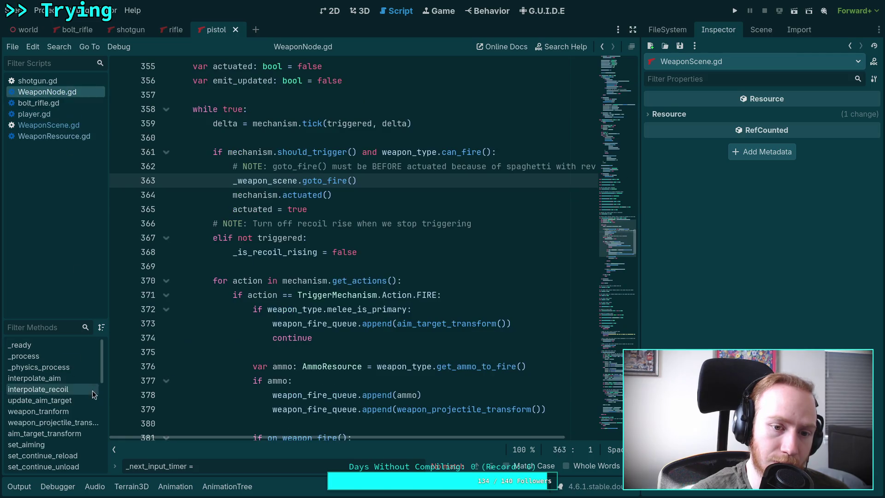
click(115, 450)
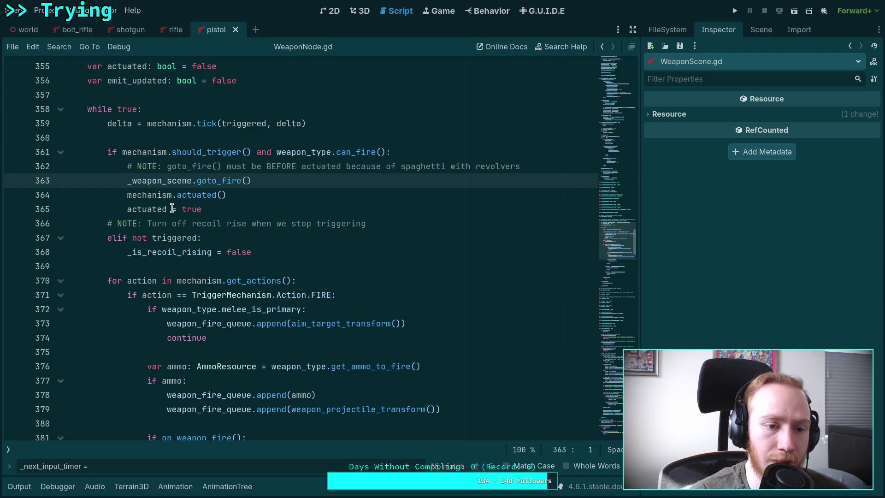
double_click(204, 153)
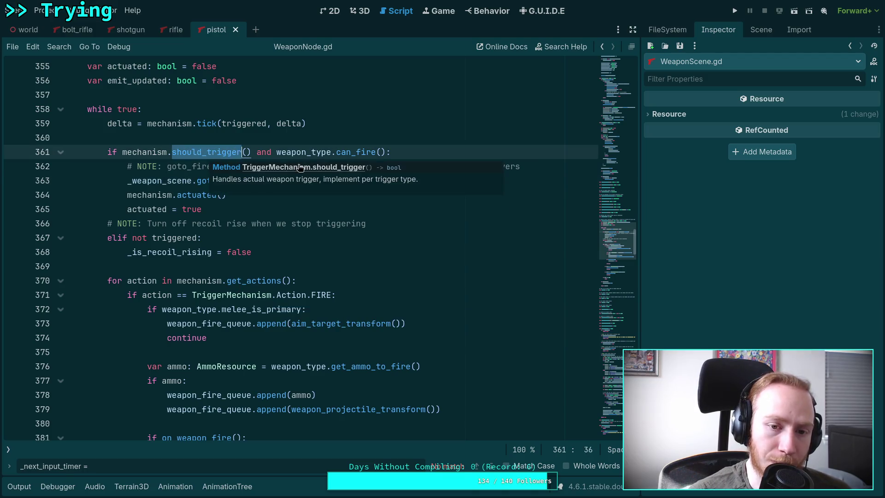
double_click(355, 153)
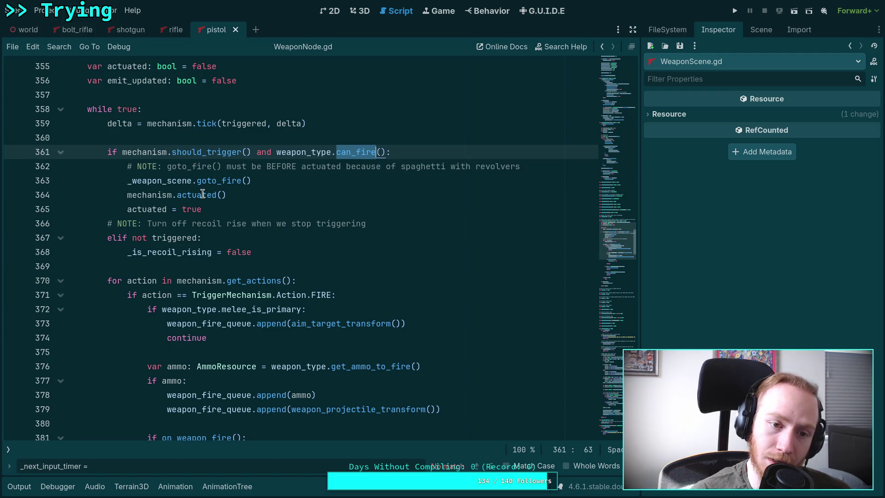
mouse_move(195, 152)
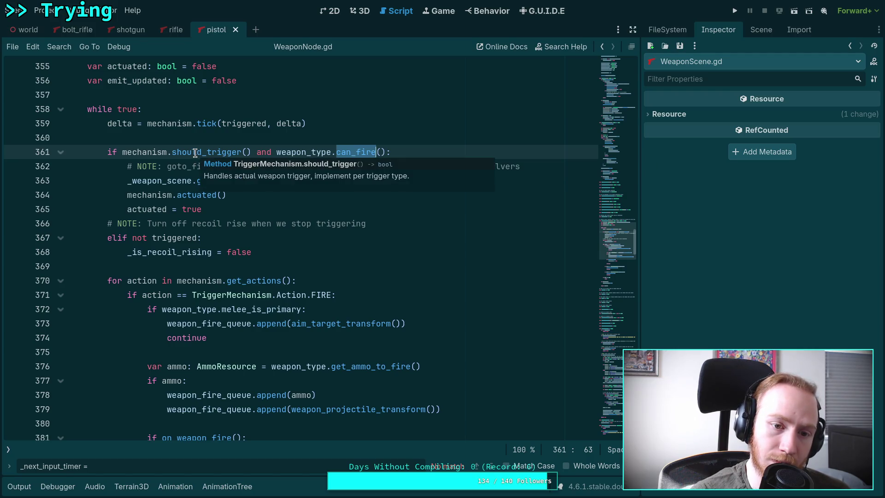
double_click(195, 152)
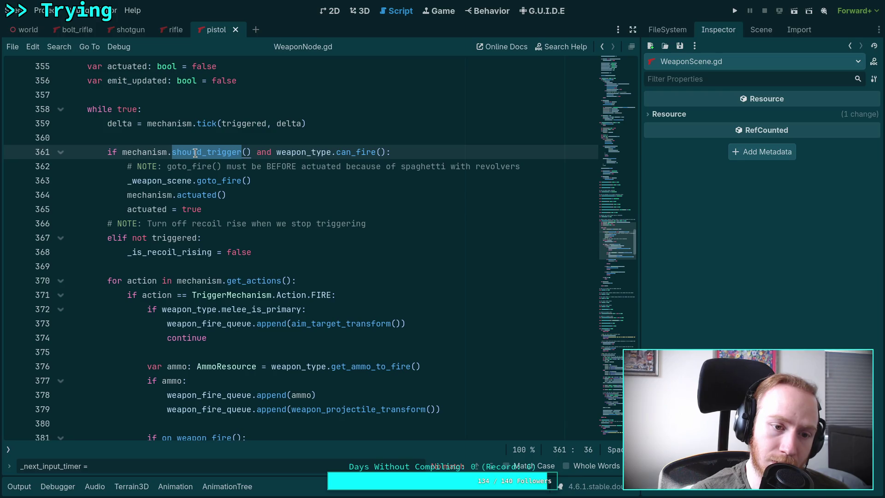
mouse_move(202, 197)
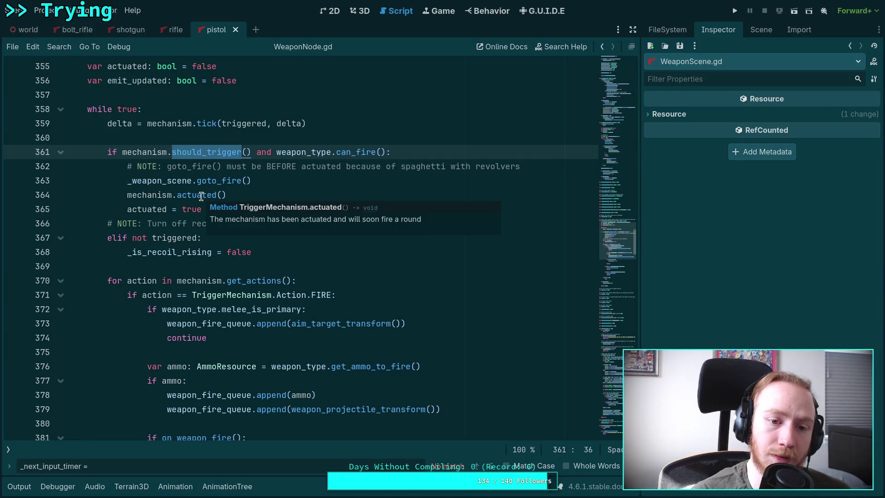
click(201, 196)
right_click(183, 149)
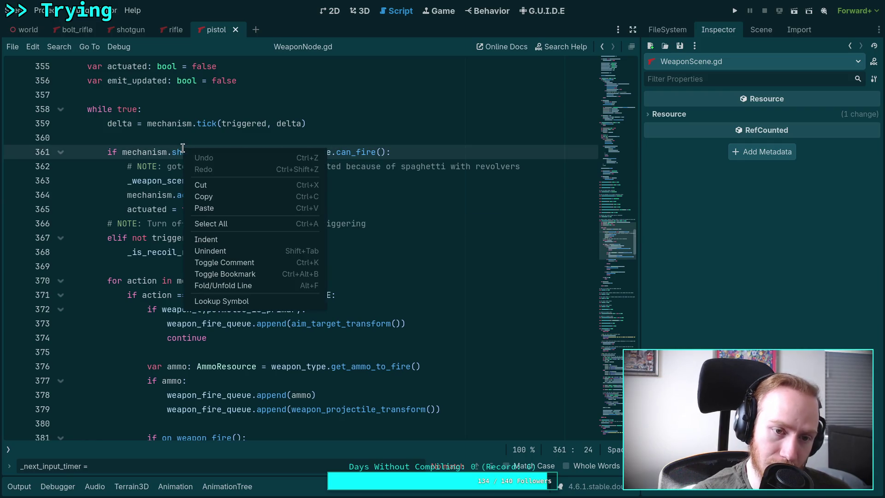
click(128, 195)
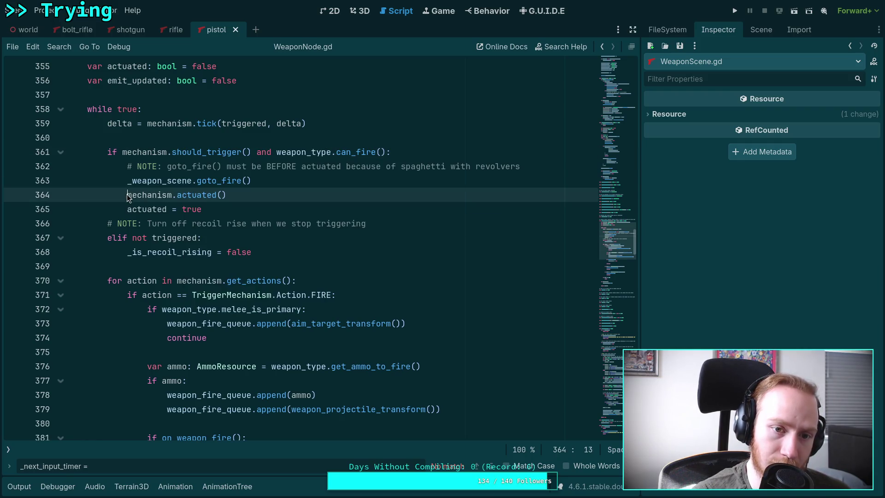
right_click(206, 152)
- Jump to should_trigger's definition in TriggerMechanism.gd and show the Pistol scene's node tree
click(239, 300)
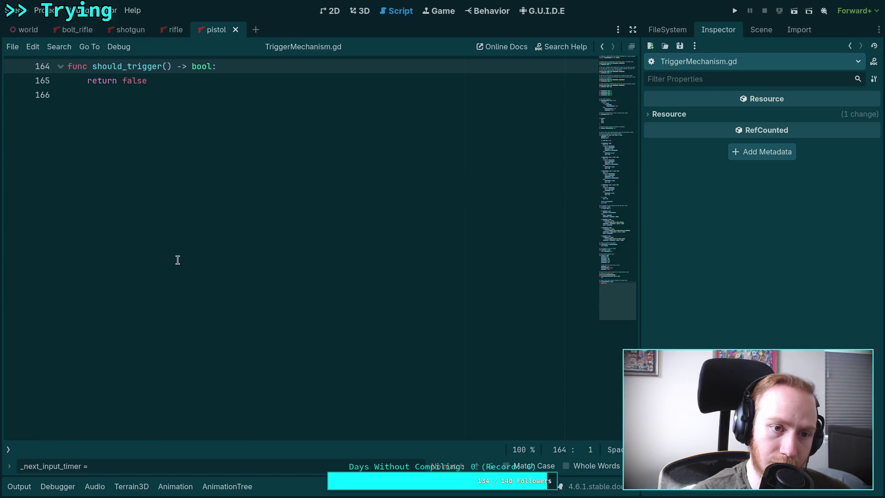
scroll(405, 223, up, 4)
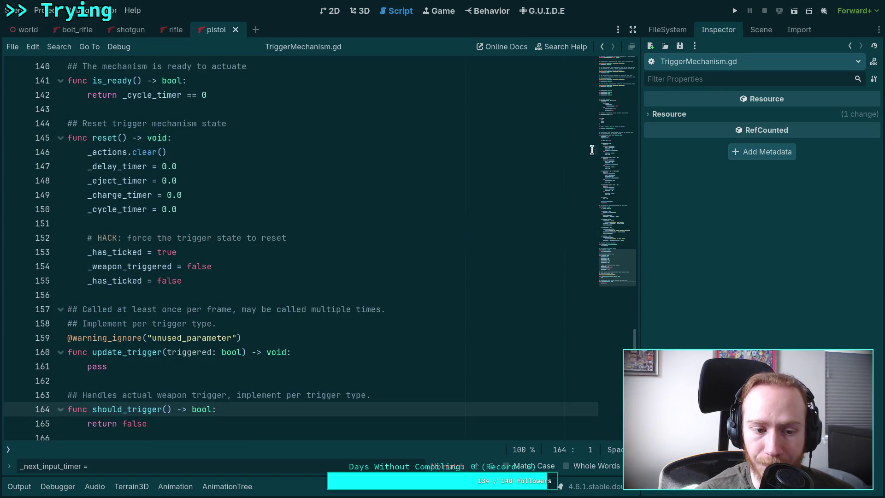
click(763, 29)
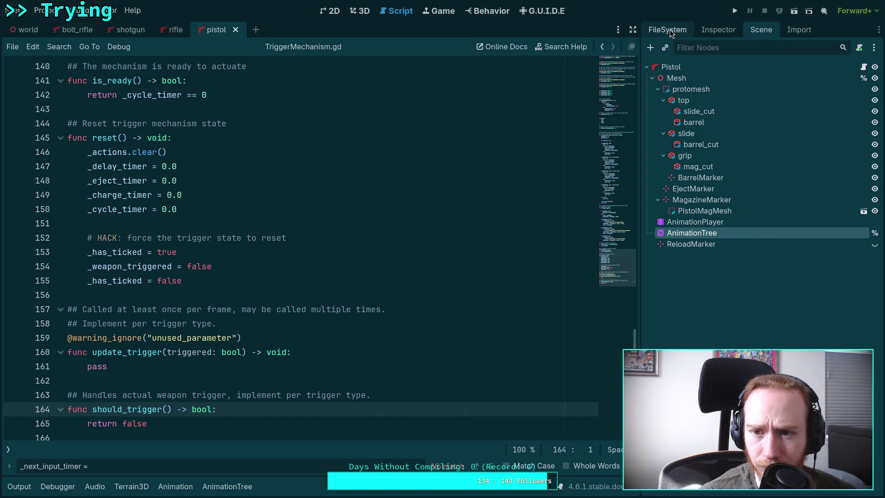
- Open SingleFireMechanism.gd from the FileSystem's weapon trigger folder
click(671, 32)
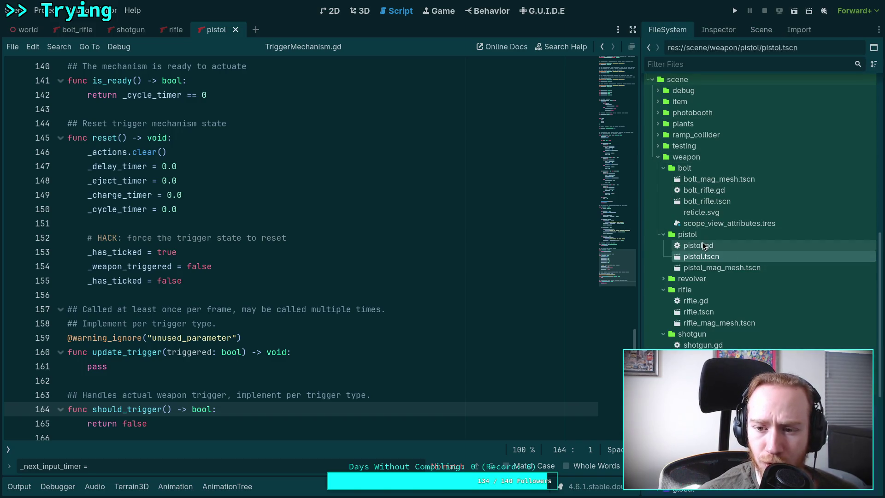
scroll(710, 315, down, 5)
scroll(710, 315, down, 2)
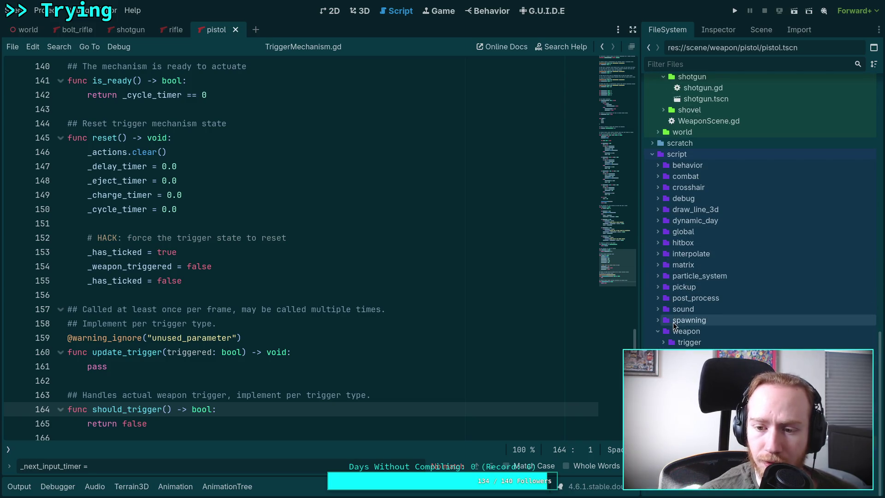
click(663, 344)
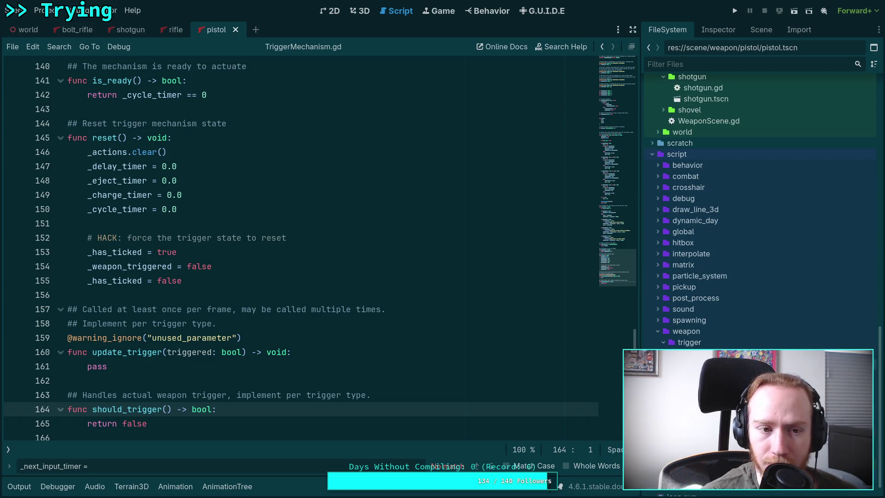
double_click(710, 364)
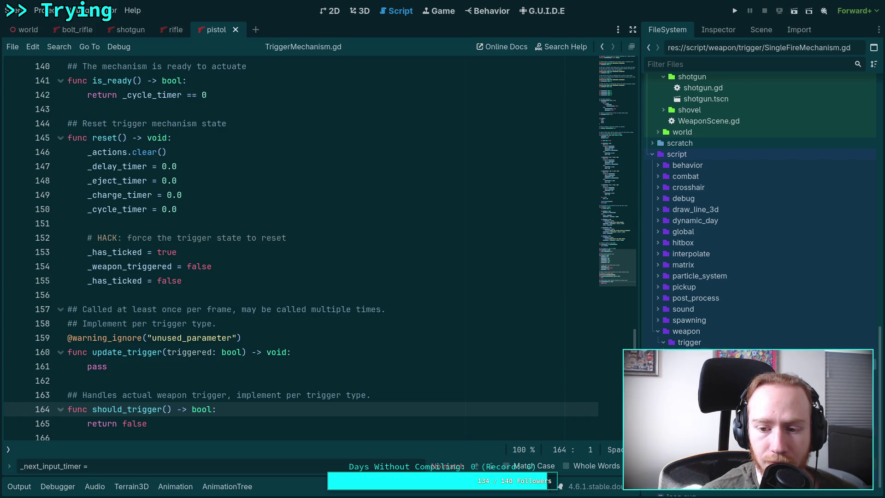
click(398, 302)
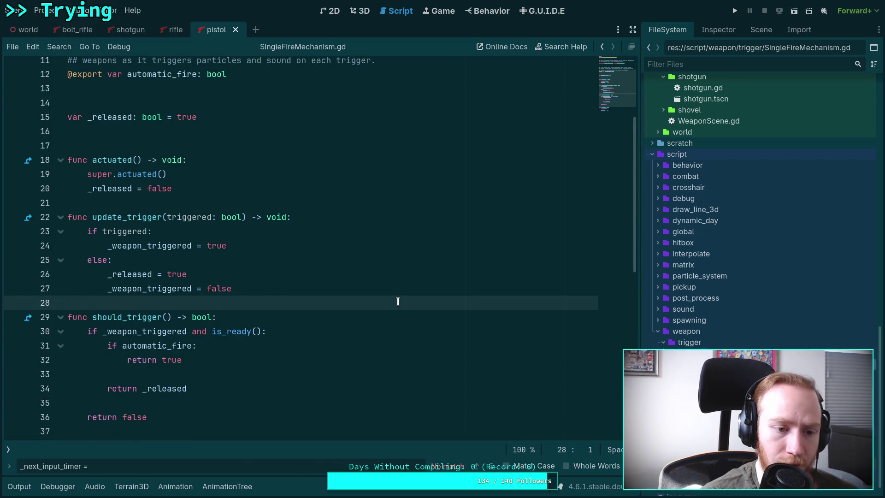
- In should_trigger(), highlight the 'true' returned for automatic fire and the '_released' variable
scroll(398, 302, down, 3)
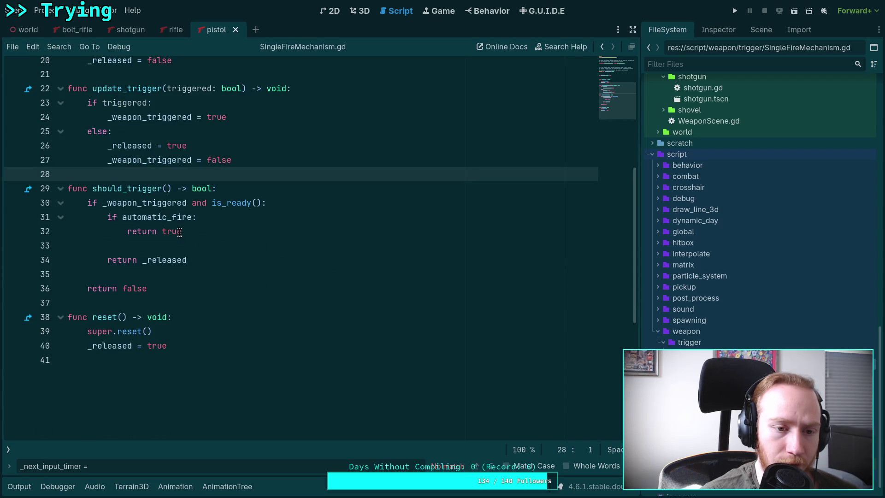
double_click(180, 232)
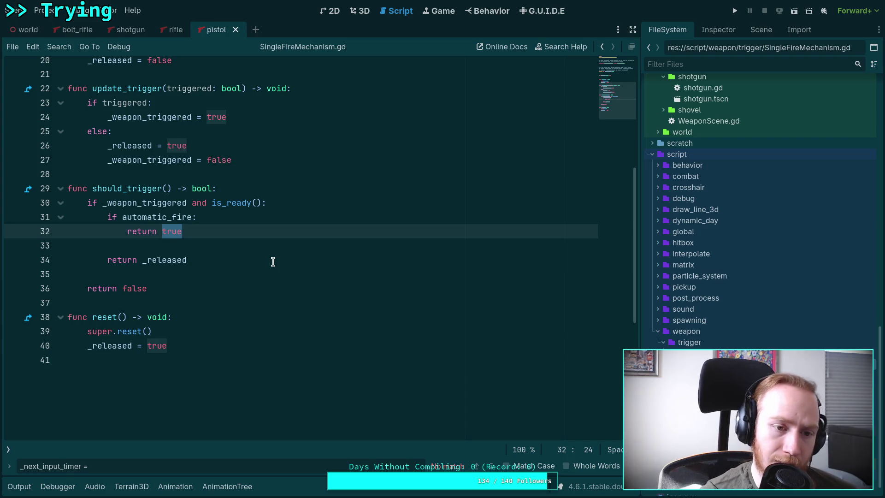
scroll(215, 289, up, 1)
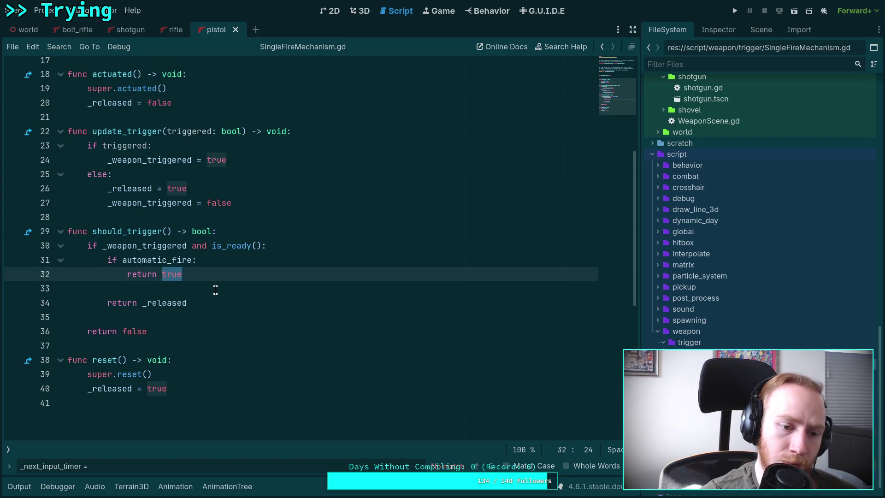
scroll(210, 295, up, 1)
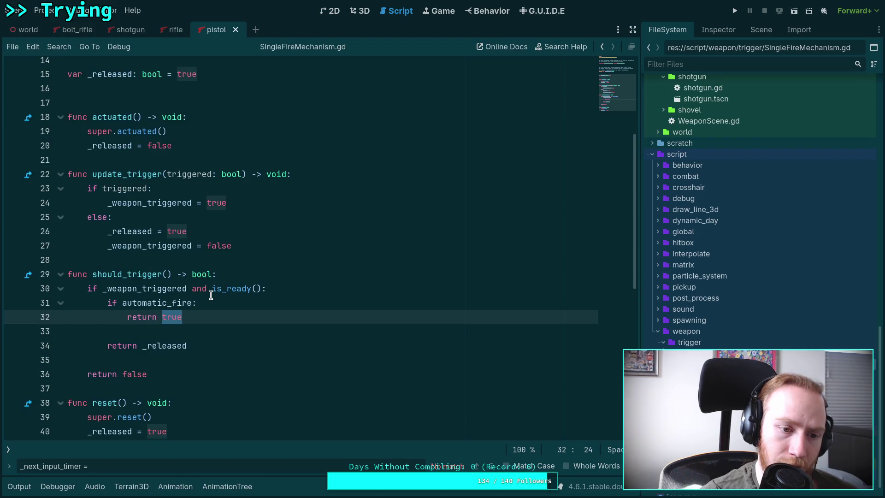
scroll(210, 295, up, 3)
scroll(211, 295, down, 4)
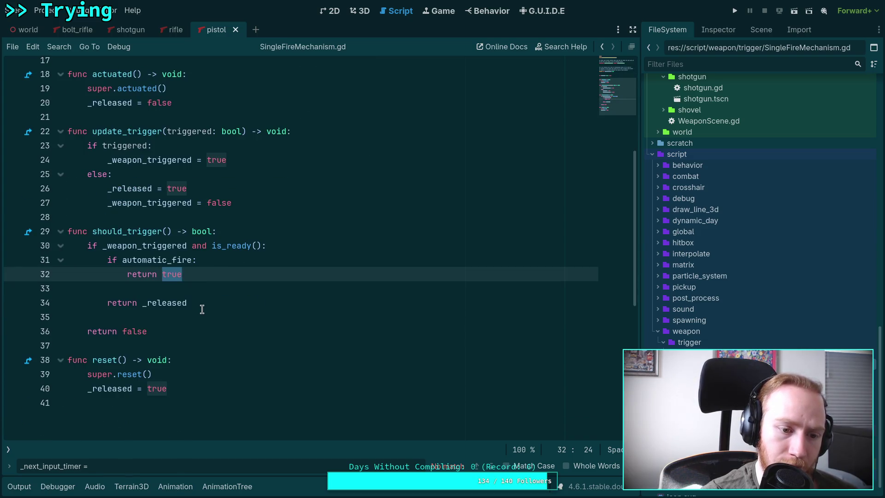
scroll(201, 306, up, 2)
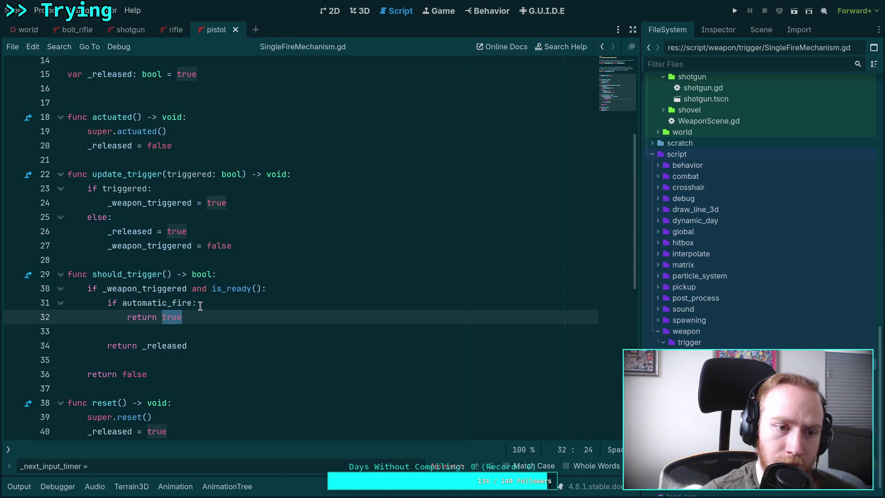
scroll(199, 304, down, 1)
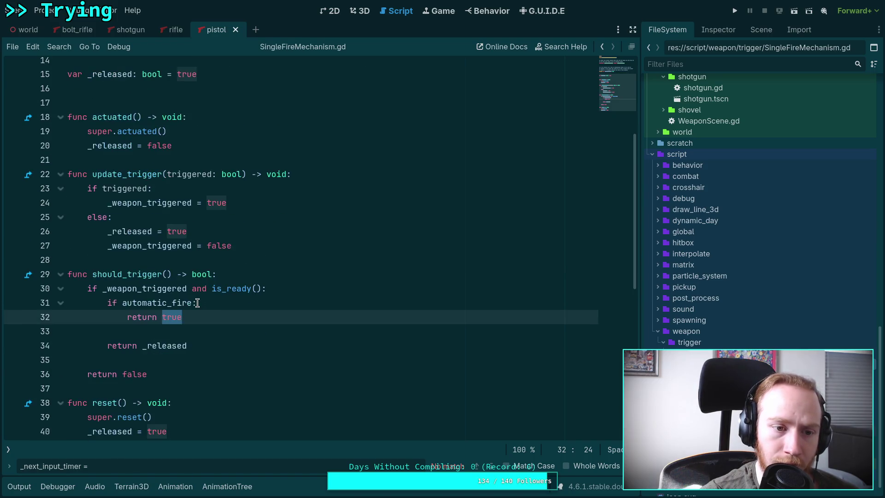
double_click(116, 147)
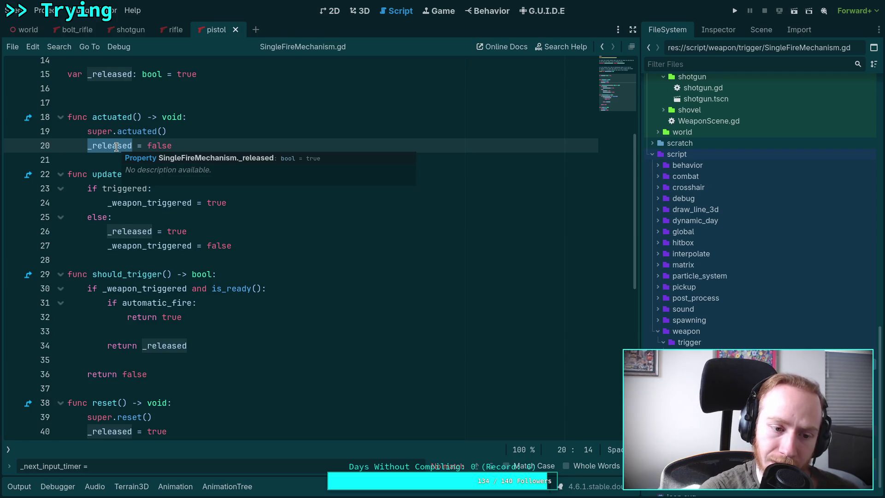
- Inspect DoubleActionMechanism.gd, highlighting the '_released' returned by should_trigger()
key(alt+Left)
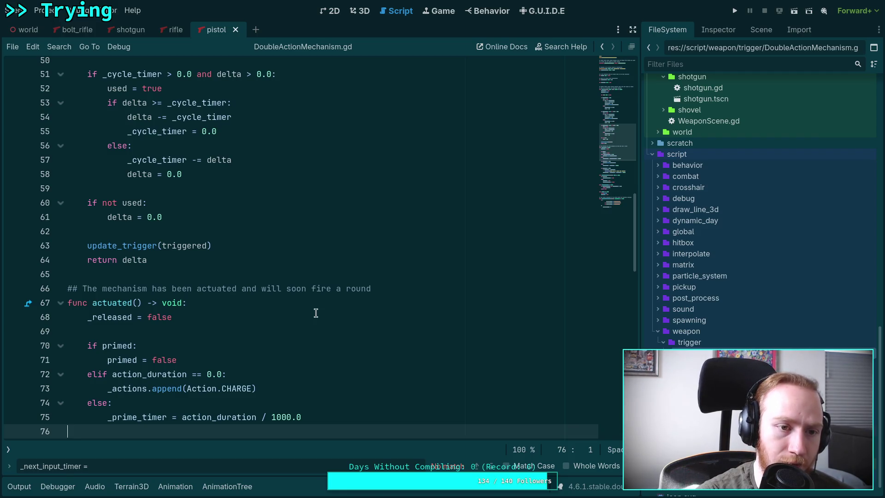
scroll(323, 293, down, 9)
scroll(323, 292, down, 1)
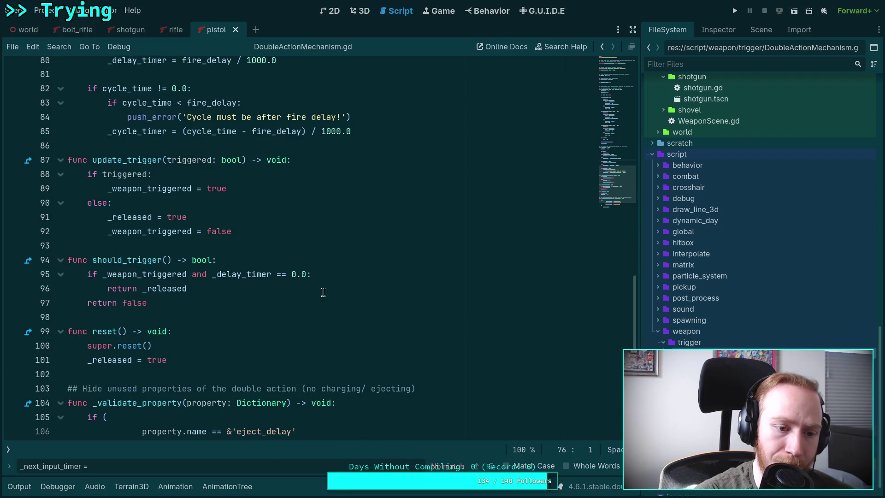
double_click(176, 288)
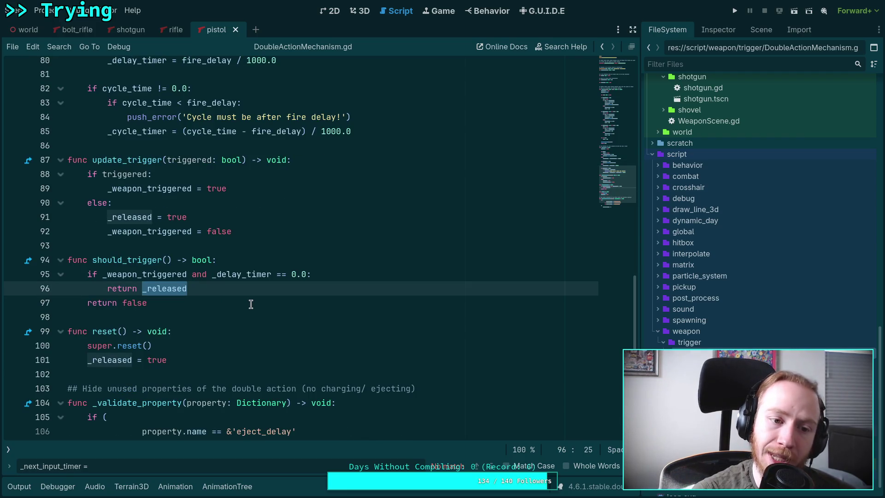
scroll(232, 317, up, 2)
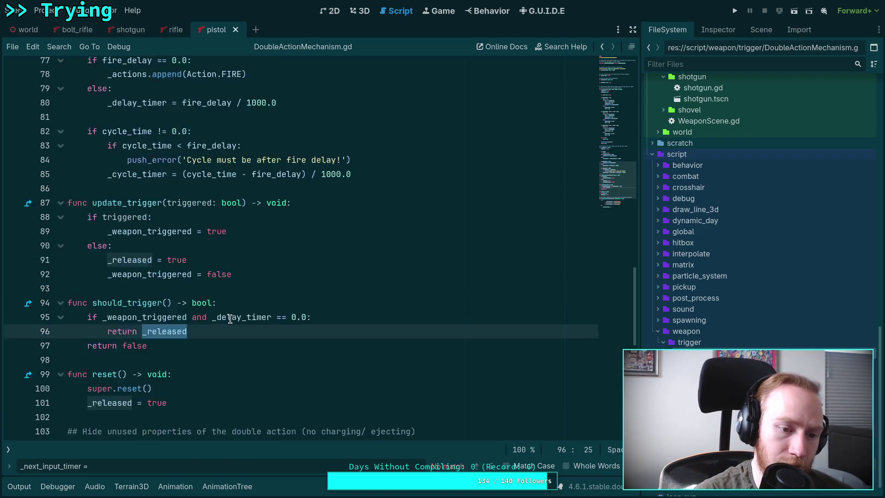
scroll(229, 317, down, 1)
scroll(230, 317, up, 1)
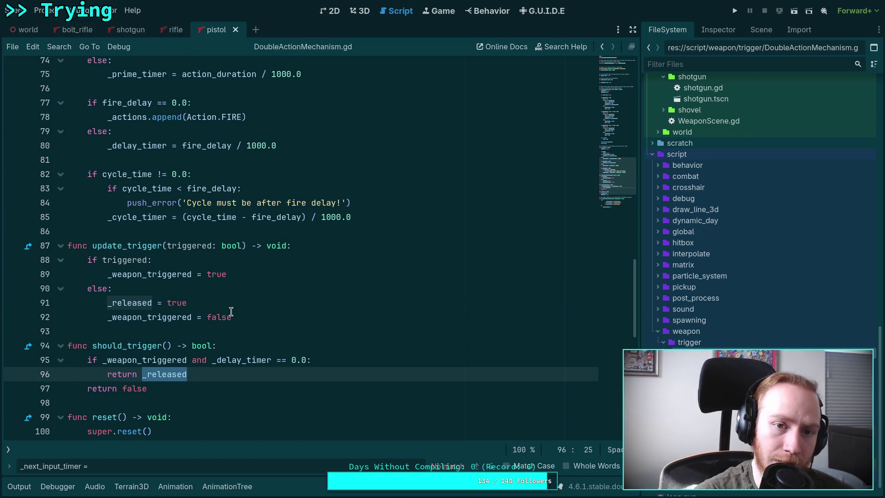
scroll(186, 299, up, 3)
scroll(186, 299, up, 1)
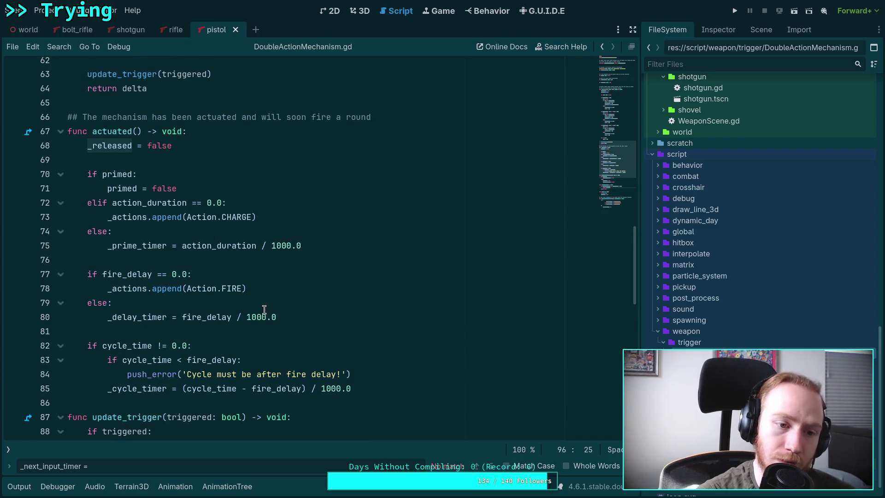
scroll(267, 313, down, 4)
- Glance at the pistol in the 3D view, then reopen WeaponNode.gd from the script list
click(364, 10)
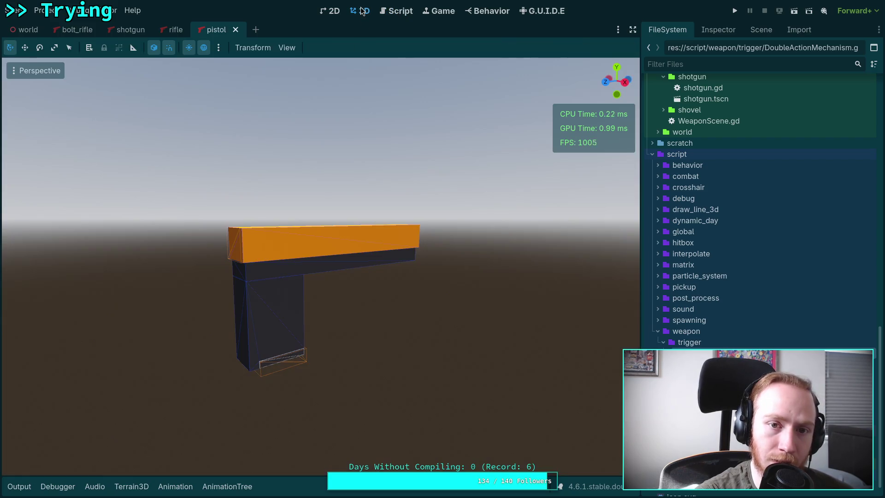
click(397, 11)
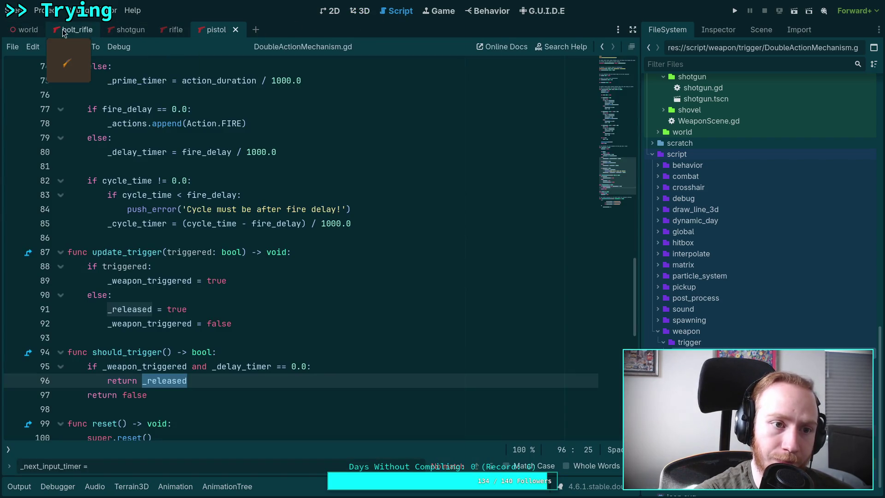
mouse_move(118, 36)
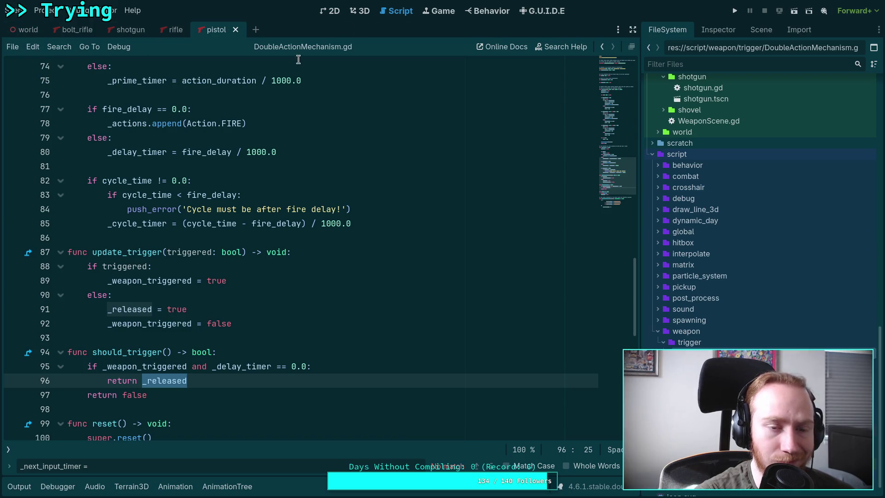
click(9, 451)
click(47, 91)
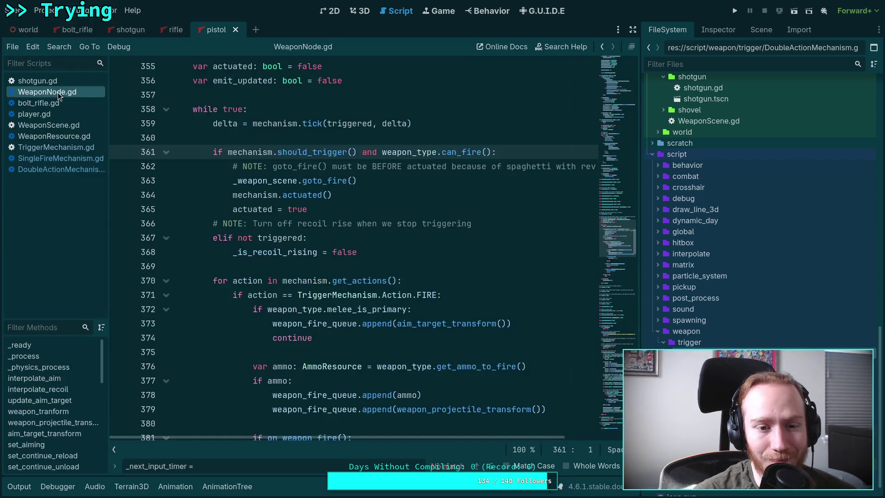
- Hide the script lists and highlight the goto_fire call on line 363
click(115, 450)
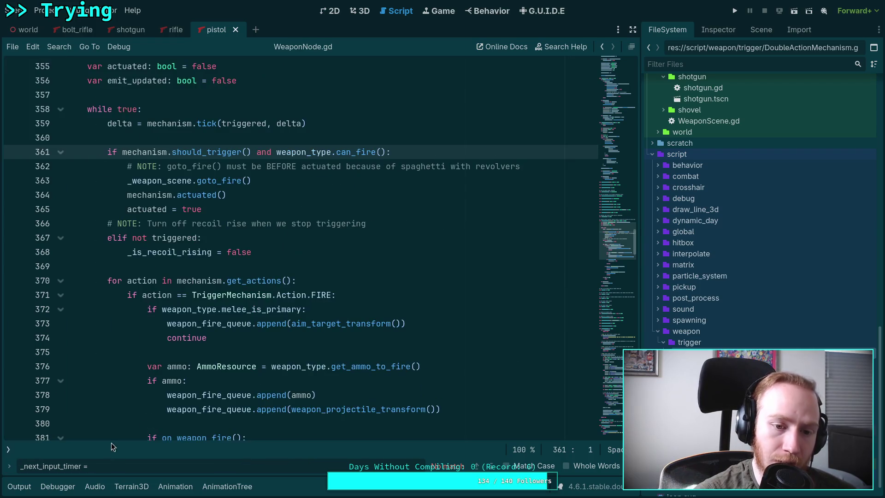
double_click(201, 181)
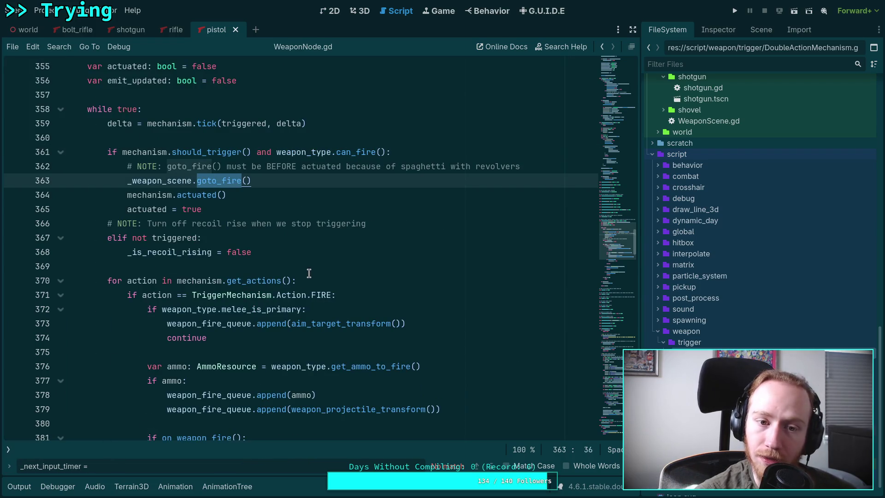
scroll(295, 268, down, 6)
scroll(295, 268, down, 2)
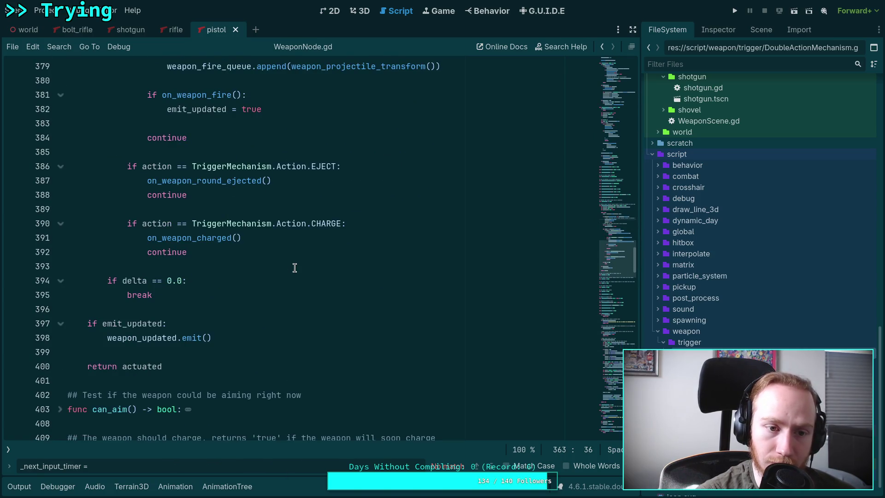
scroll(295, 268, down, 1)
scroll(337, 322, up, 6)
scroll(336, 322, up, 17)
scroll(135, 222, down, 17)
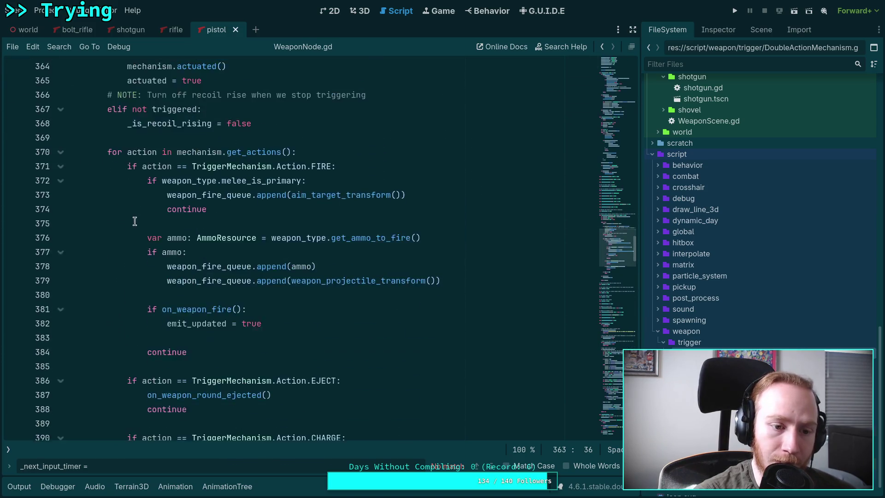
scroll(135, 221, down, 11)
- Expand and refold melee(), reload(), unload() and has_ammo_stock() to read them
click(60, 238)
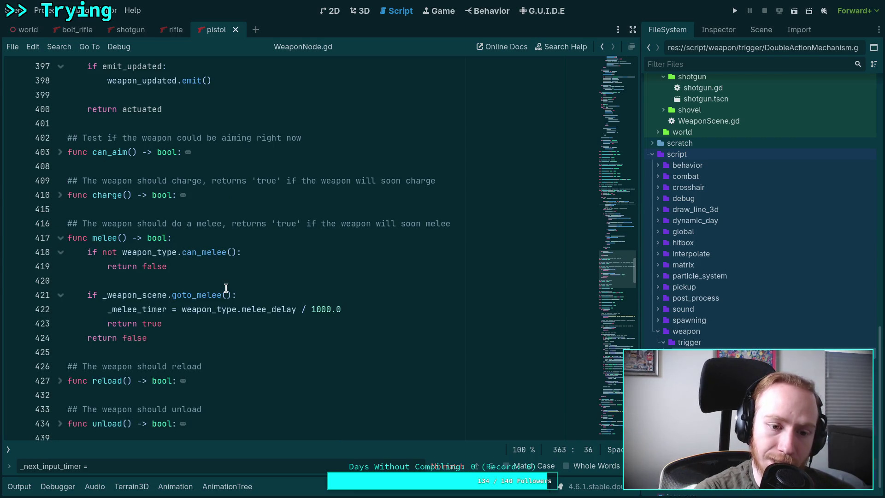
scroll(222, 288, down, 2)
click(61, 295)
scroll(89, 292, down, 2)
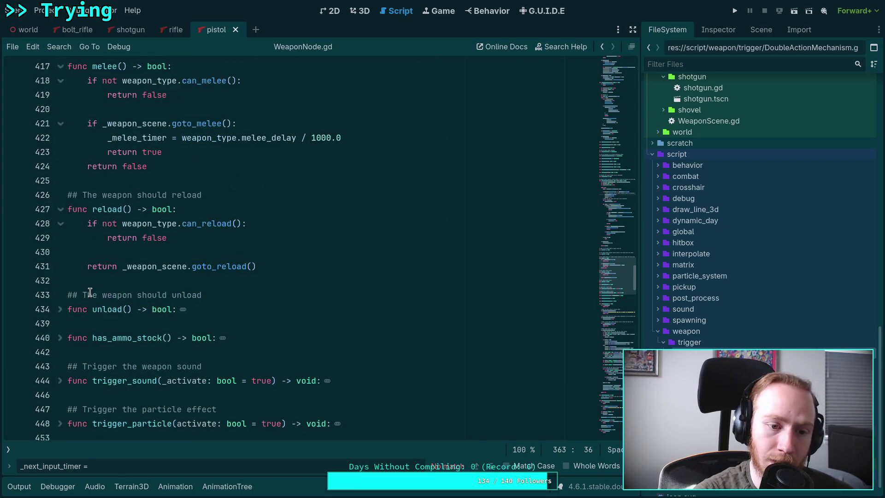
click(60, 211)
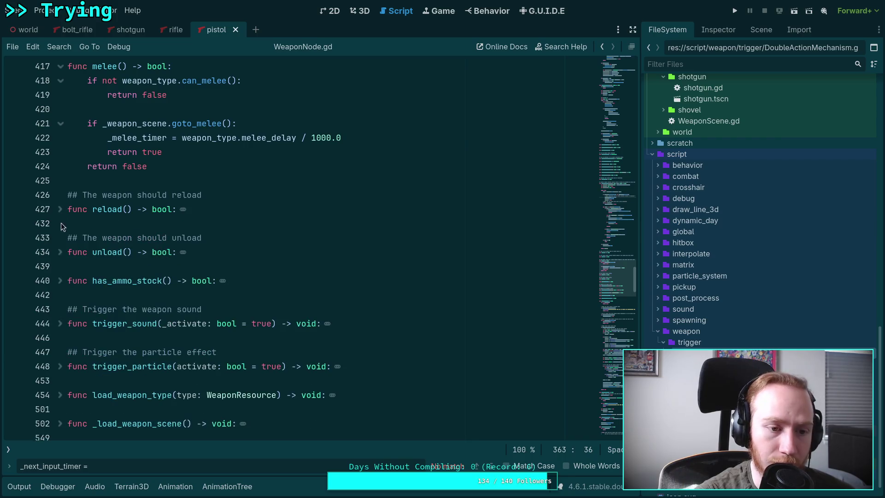
click(60, 253)
scroll(62, 256, down, 1)
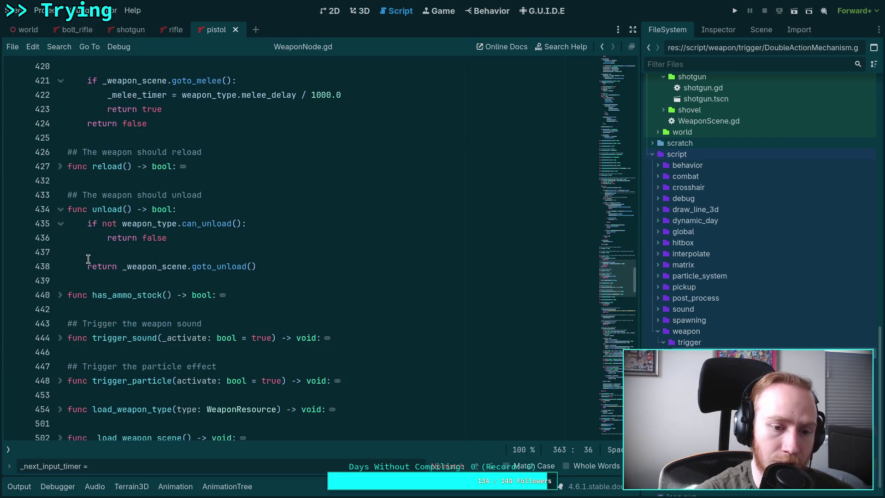
click(60, 211)
click(61, 238)
click(60, 238)
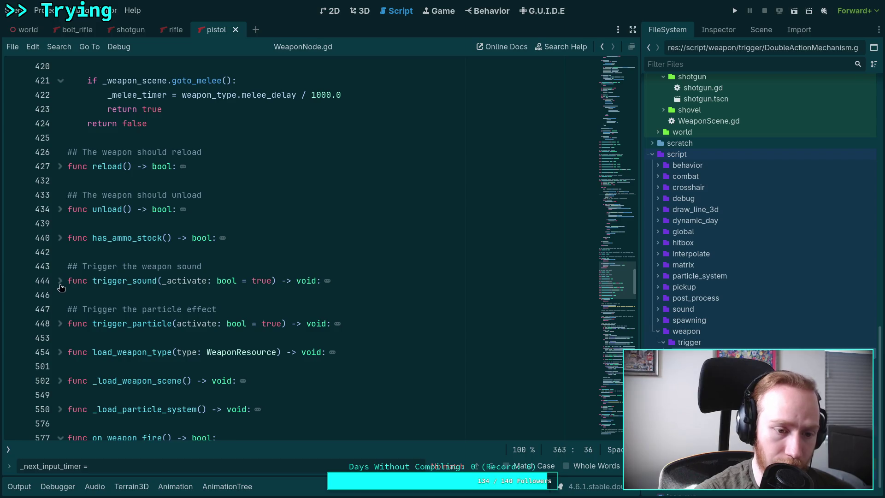
- Fold can_aim() and scroll back up to update_trigger's goto_fire() call
scroll(92, 269, up, 9)
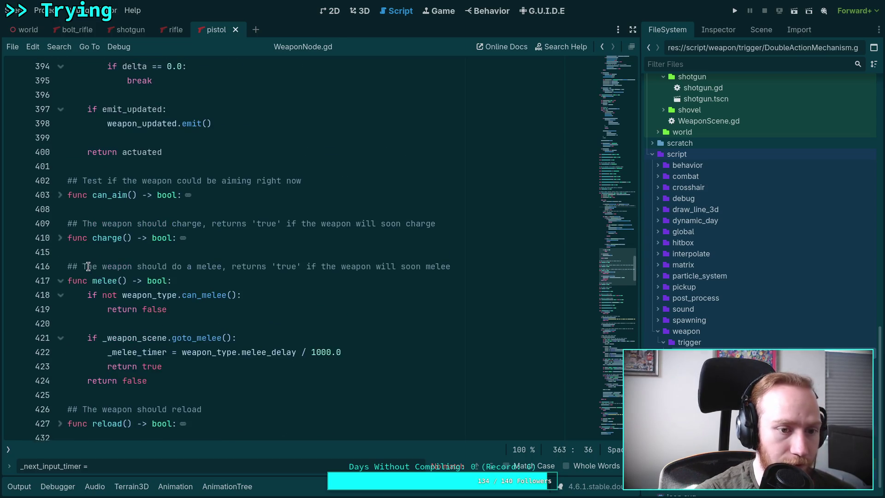
click(60, 199)
scroll(122, 224, up, 2)
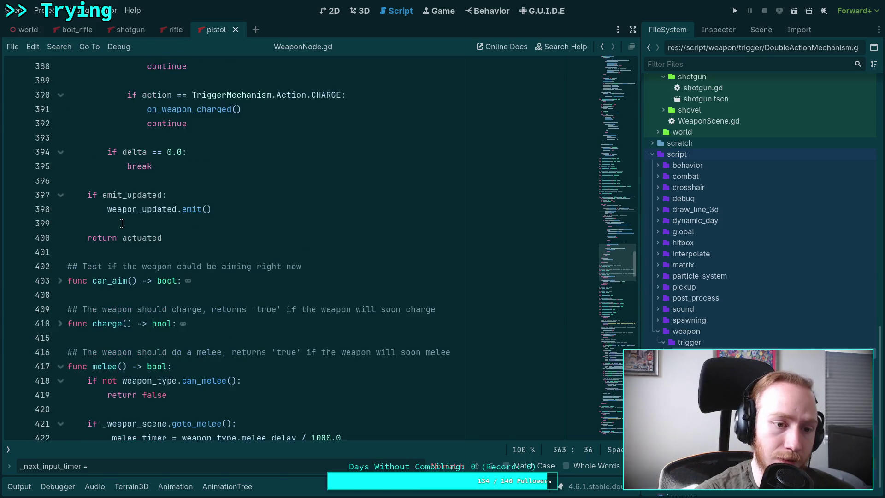
scroll(123, 224, up, 3)
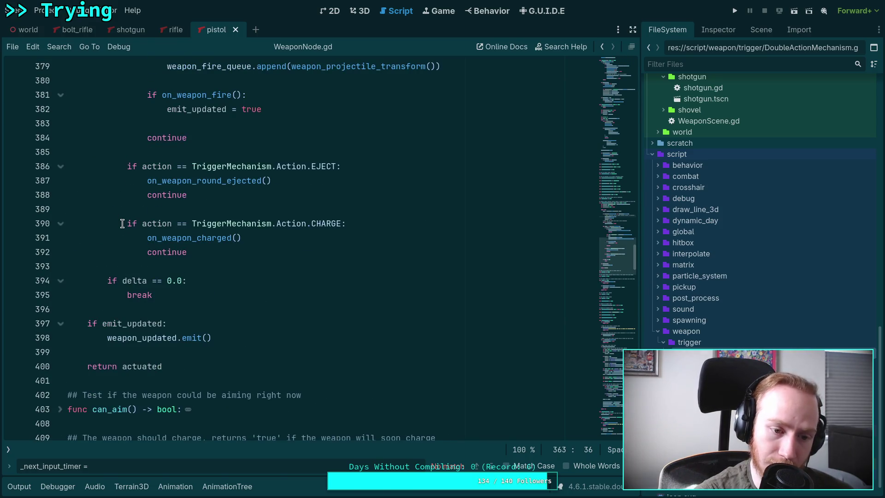
scroll(122, 224, up, 8)
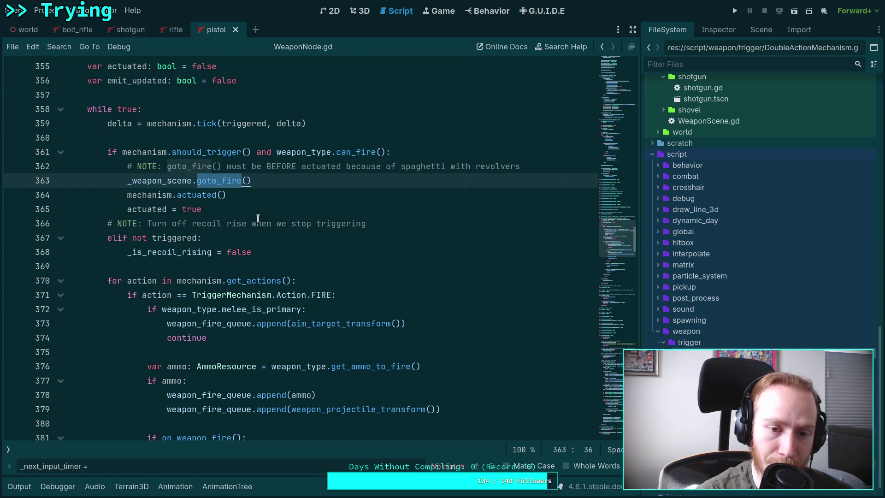
click(568, 166)
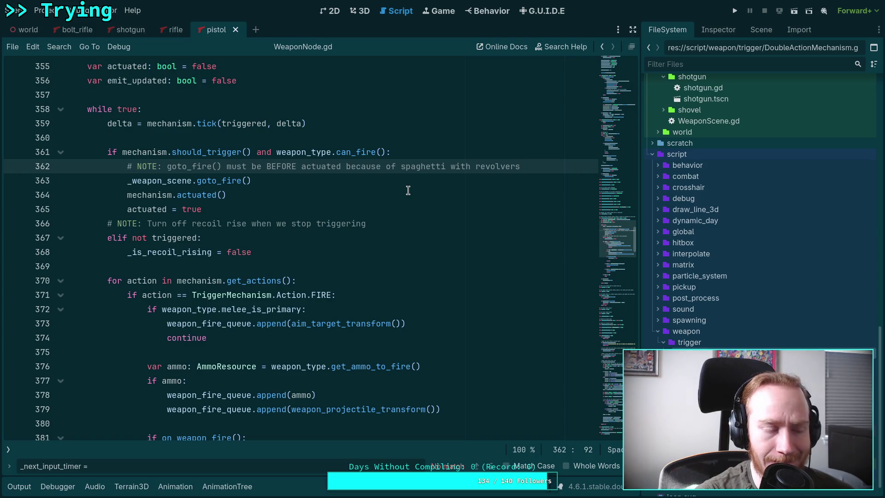
double_click(207, 166)
double_click(210, 181)
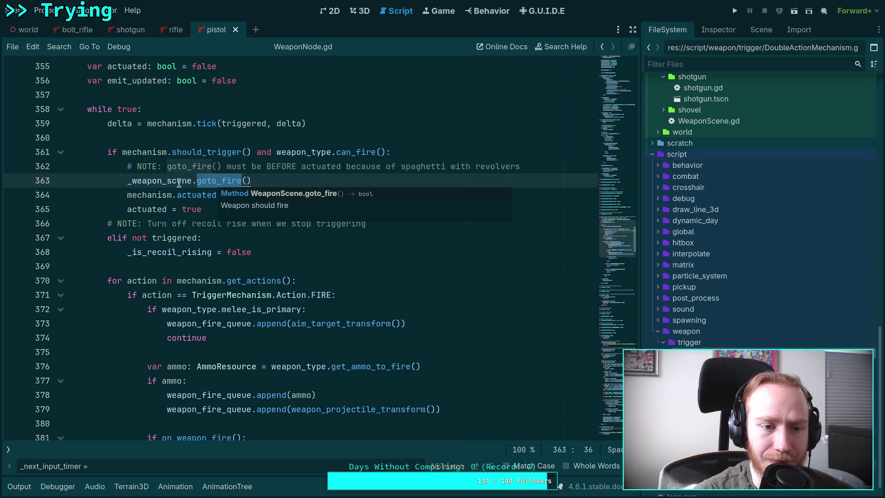
click(130, 180)
scroll(302, 204, down, 6)
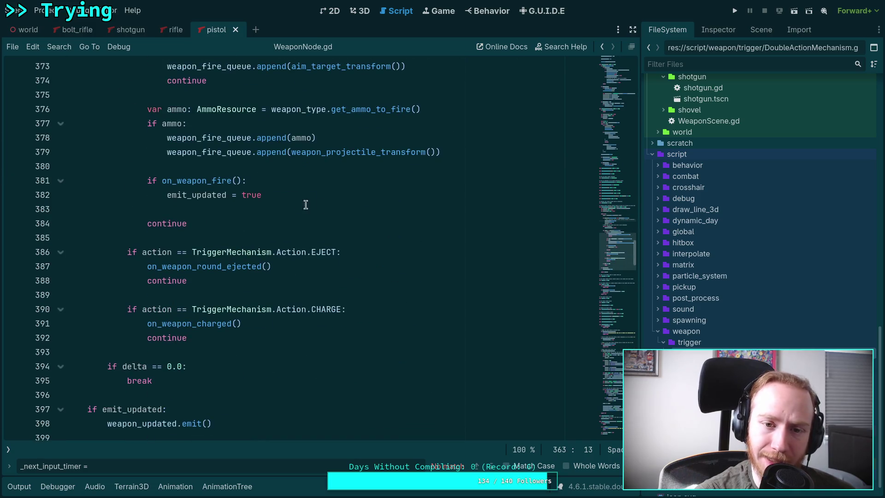
scroll(345, 223, down, 6)
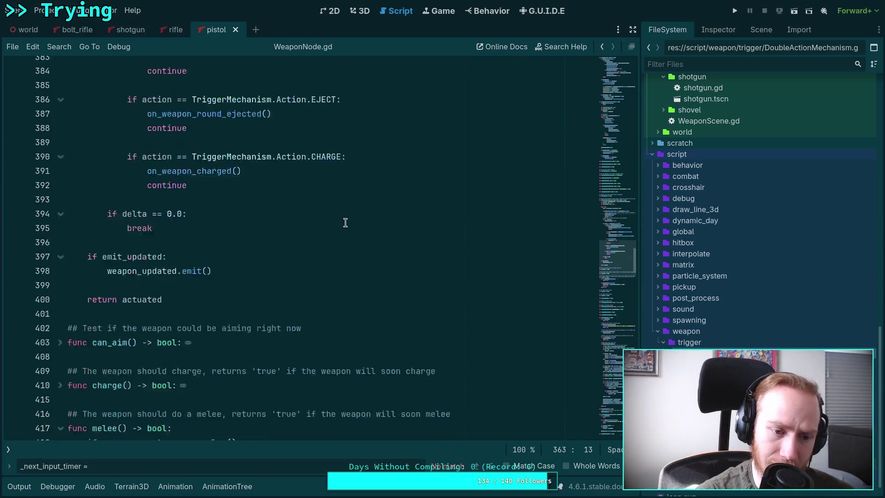
scroll(346, 223, up, 6)
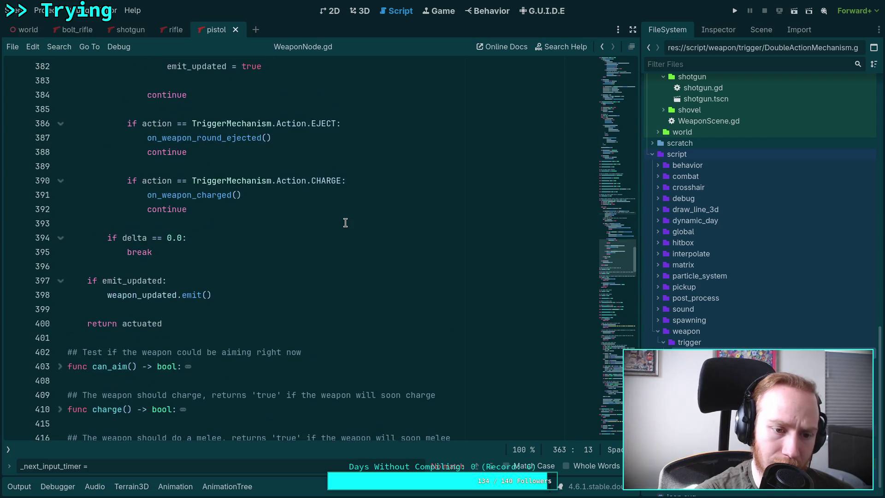
scroll(229, 313, down, 2)
double_click(145, 365)
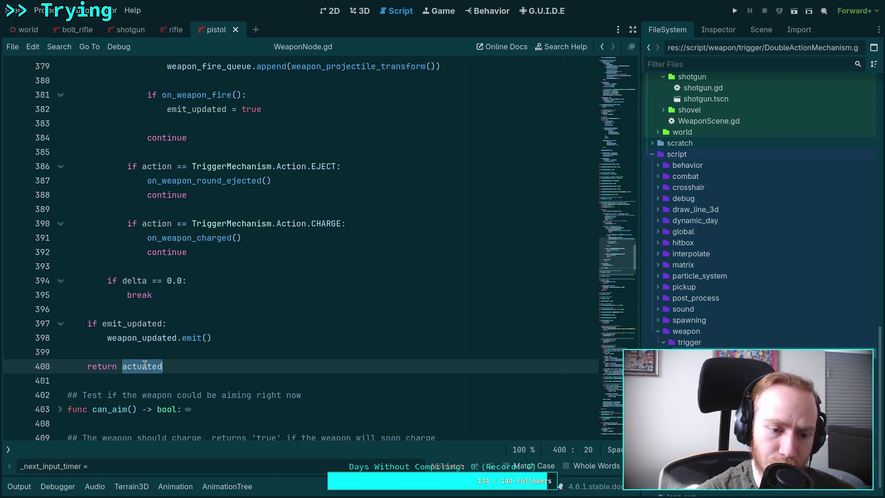
scroll(230, 318, up, 8)
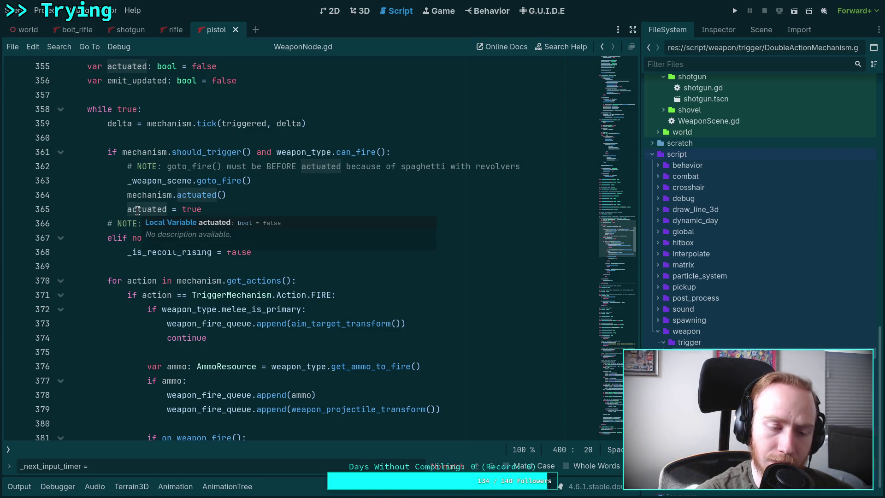
scroll(136, 211, up, 2)
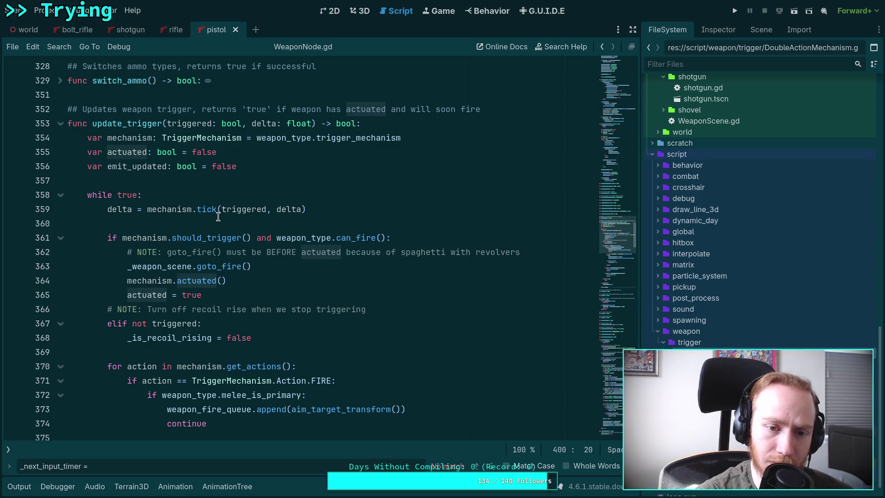
scroll(218, 216, down, 10)
scroll(218, 216, up, 1)
scroll(218, 216, down, 4)
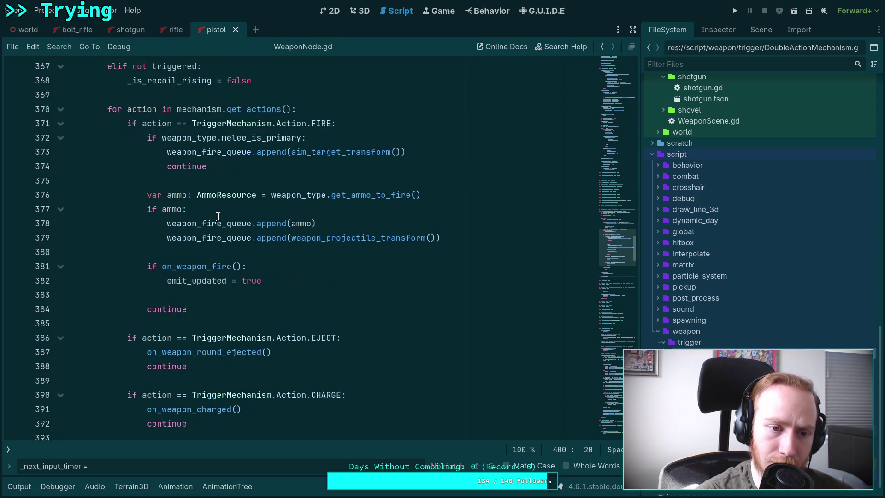
scroll(218, 217, down, 4)
scroll(218, 216, up, 10)
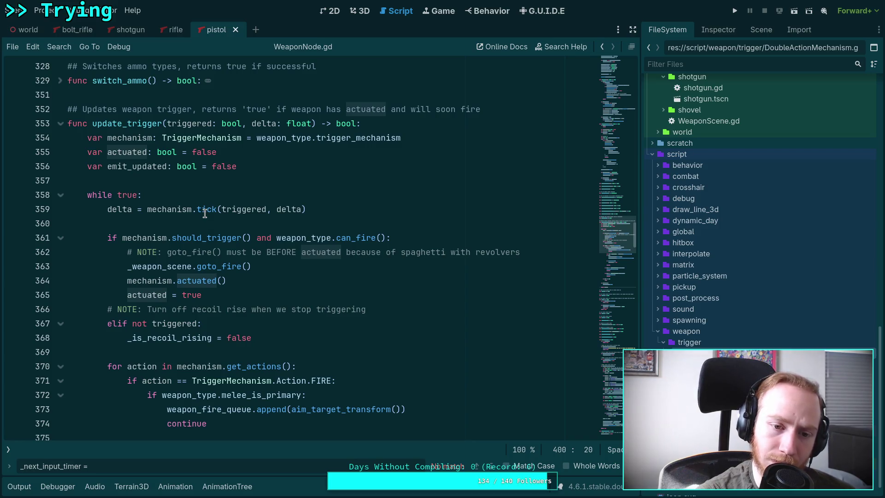
scroll(136, 210, down, 1)
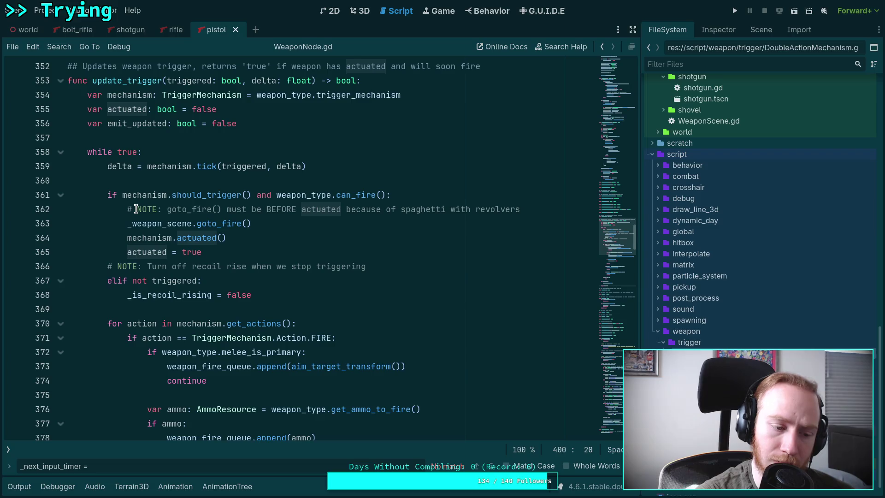
scroll(136, 210, down, 1)
click(124, 182)
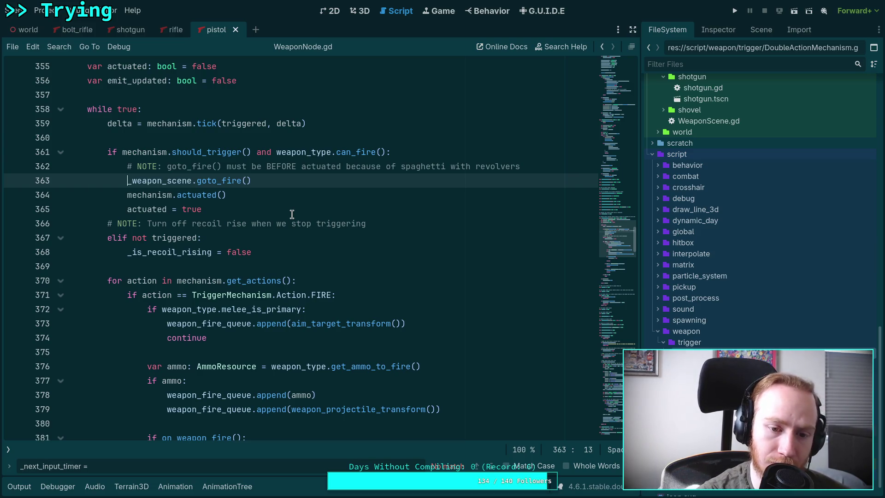
scroll(292, 214, down, 3)
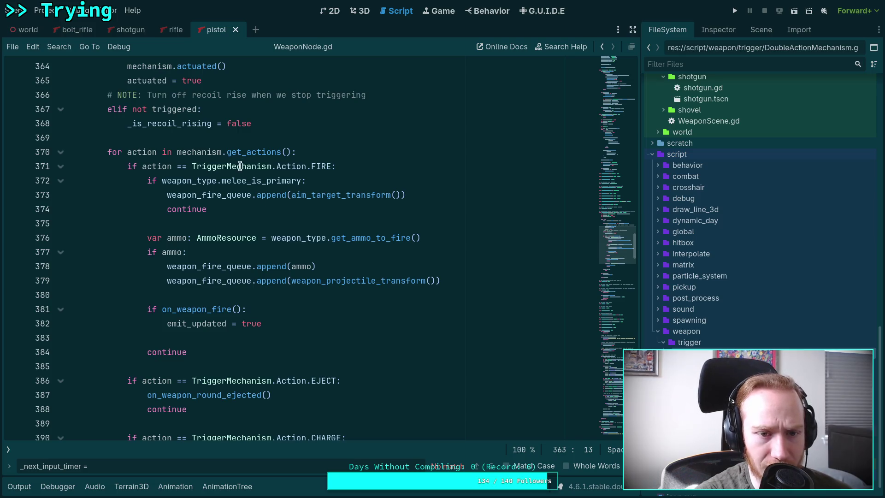
mouse_move(263, 150)
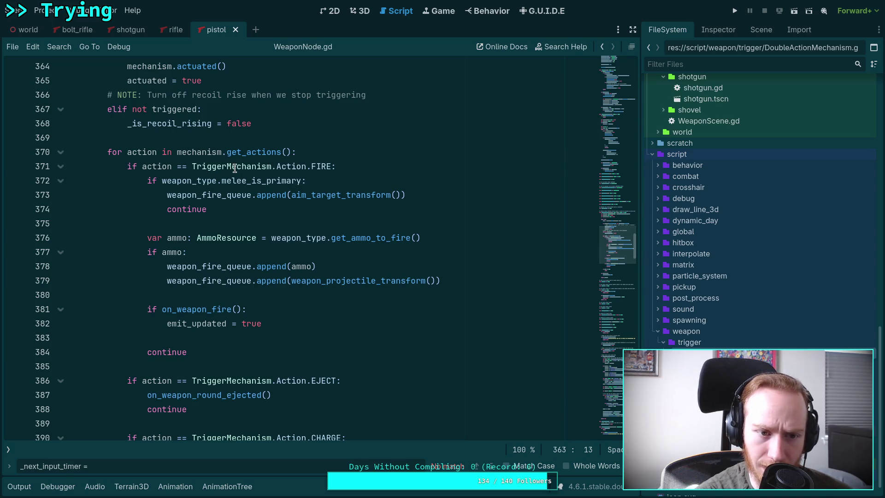
scroll(235, 168, up, 3)
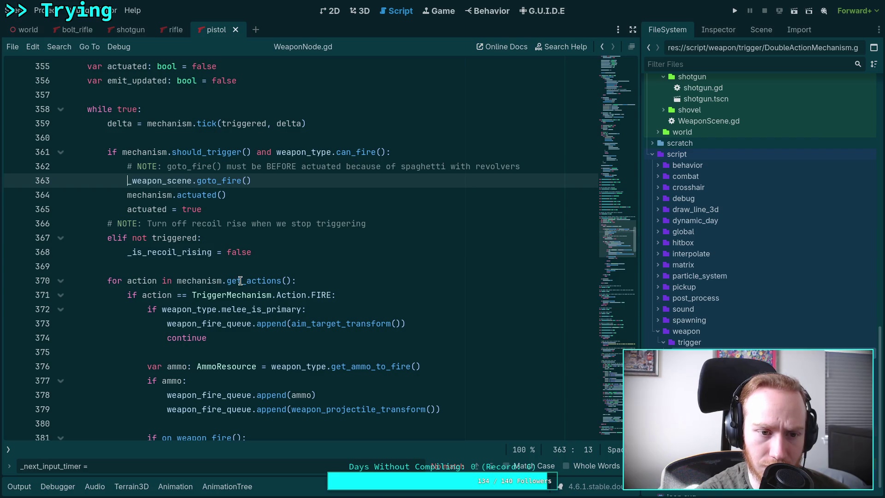
mouse_move(240, 281)
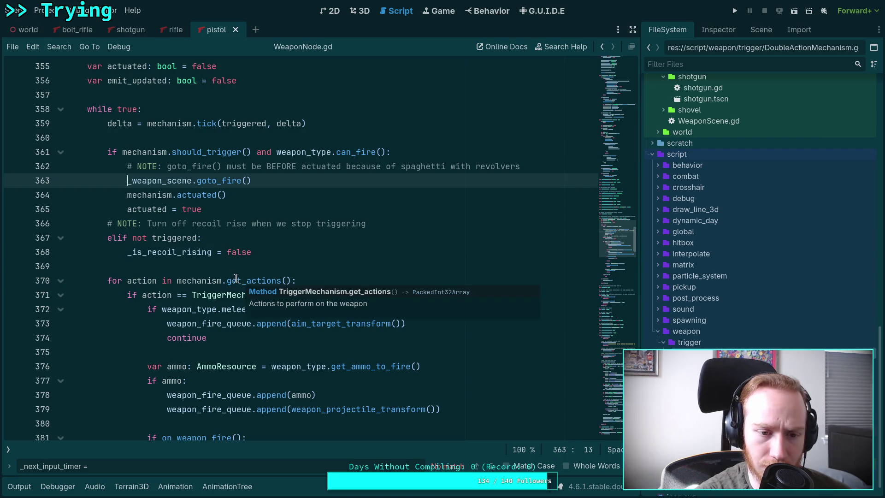
scroll(240, 281, down, 2)
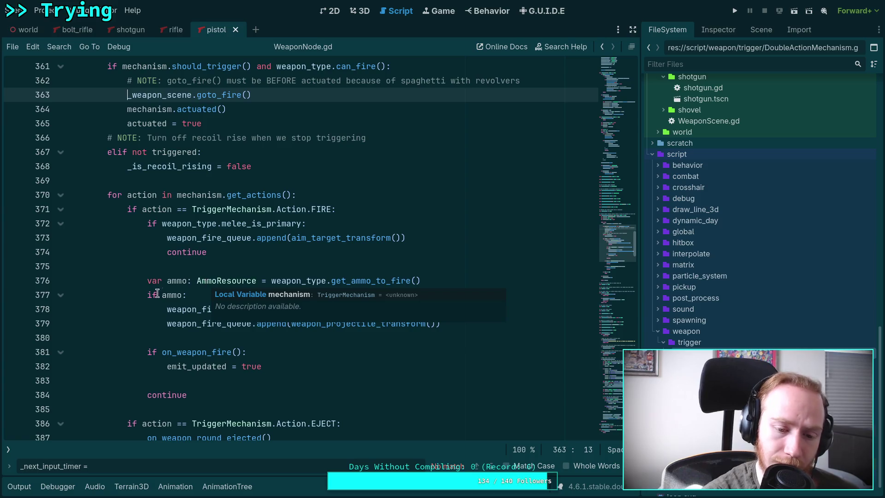
scroll(151, 296, down, 2)
scroll(152, 296, up, 6)
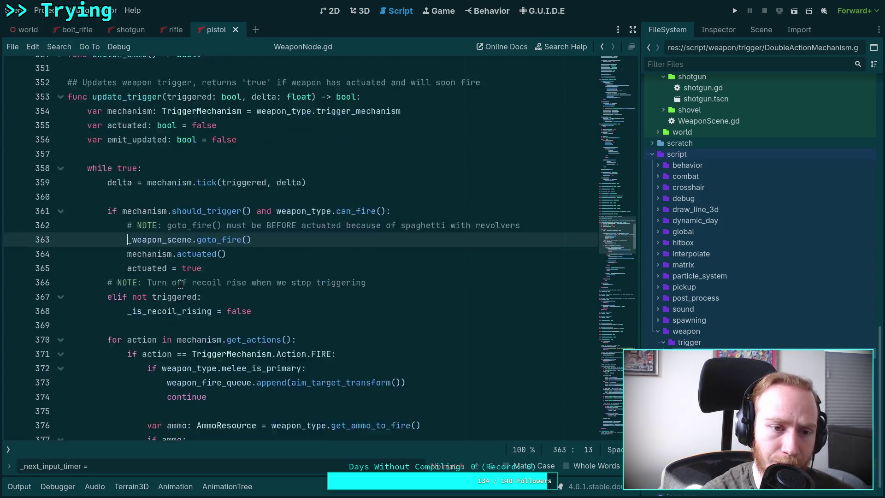
right_click(205, 281)
click(244, 421)
scroll(261, 287, down, 3)
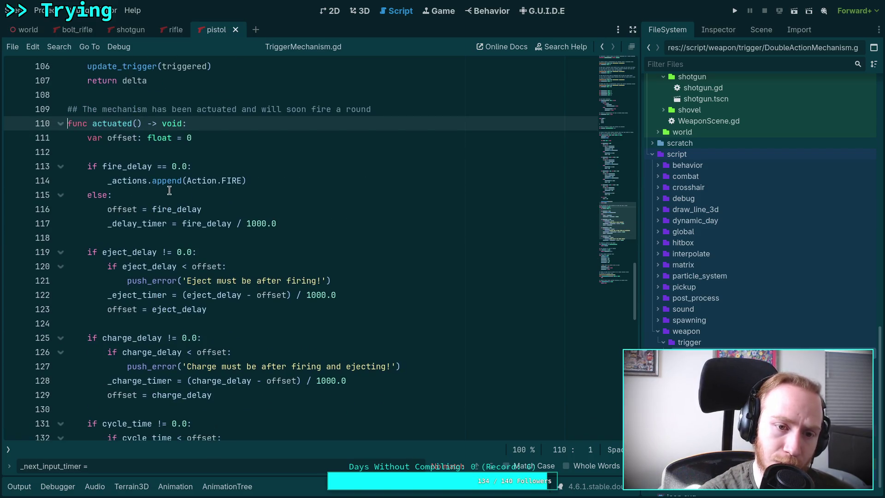
scroll(170, 191, down, 2)
scroll(184, 313, up, 3)
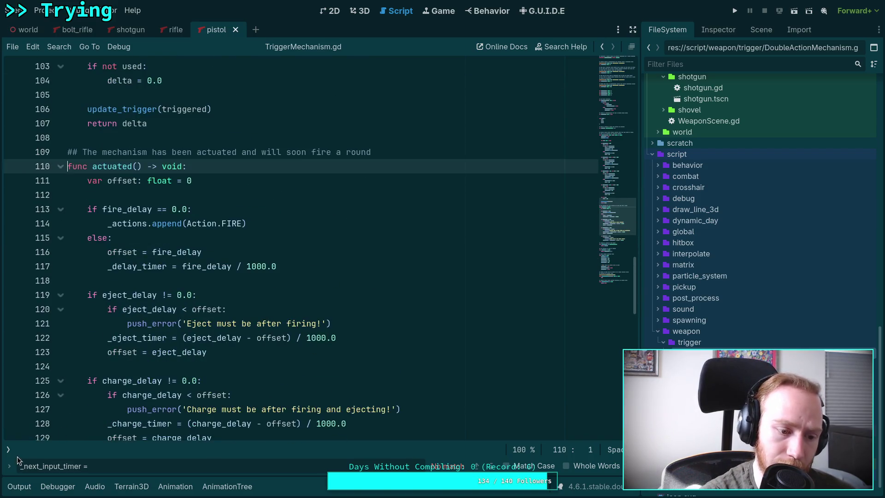
click(8, 449)
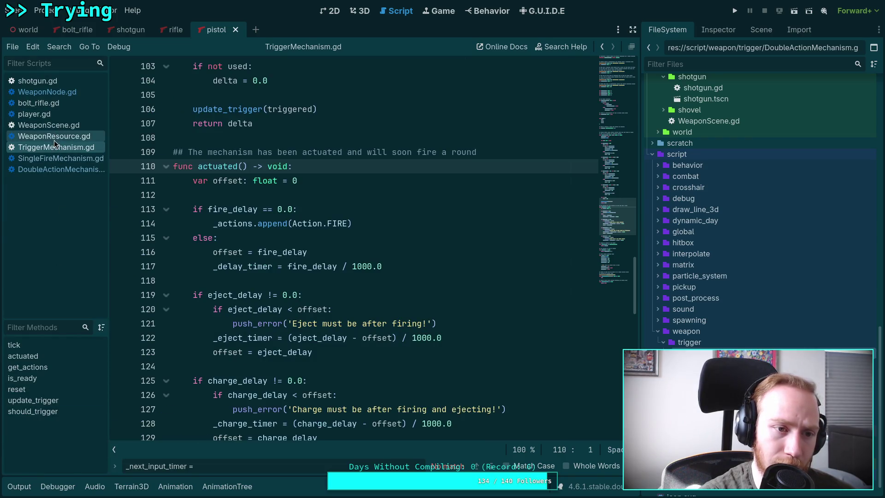
click(53, 93)
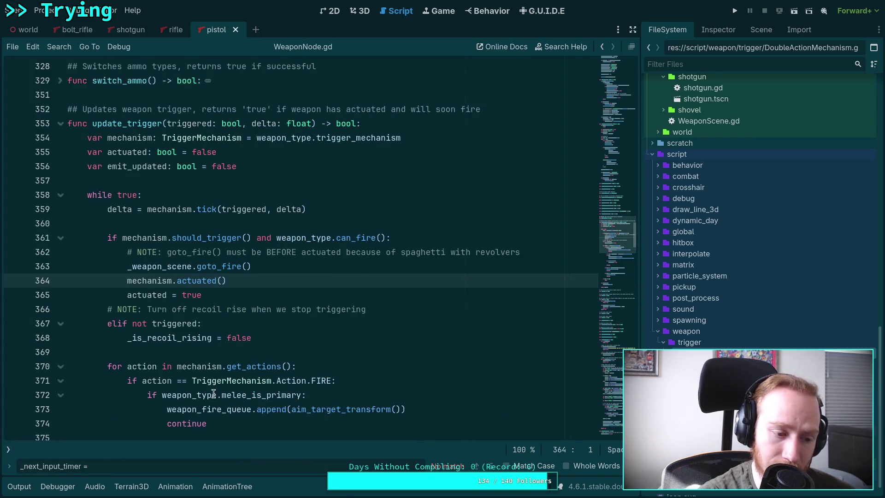
key(ctrl+backslash)
scroll(282, 310, down, 1)
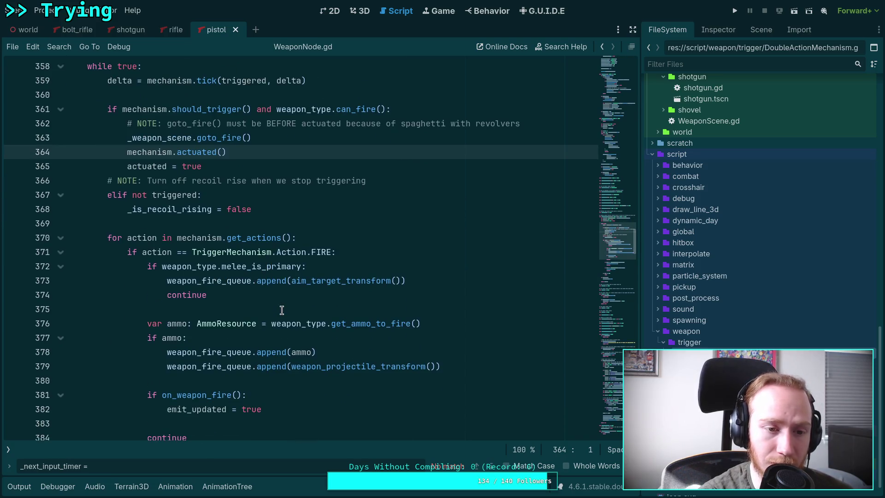
scroll(281, 310, up, 2)
scroll(282, 286, down, 2)
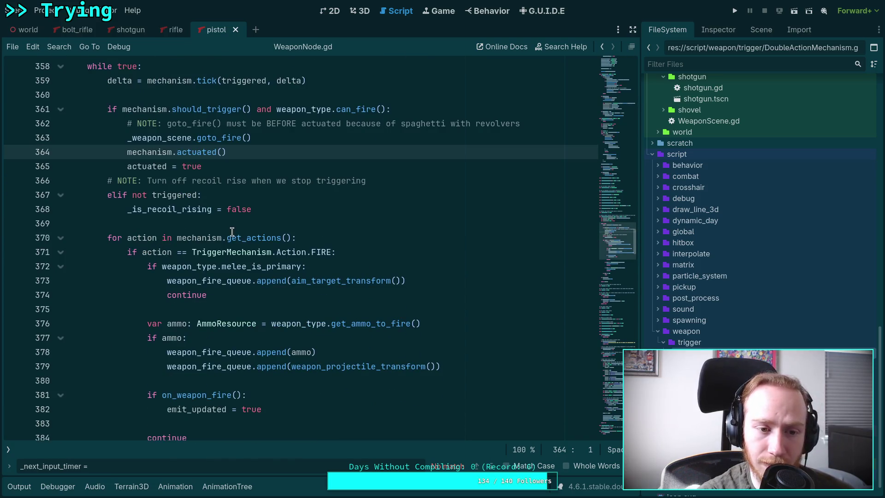
scroll(282, 248, down, 3)
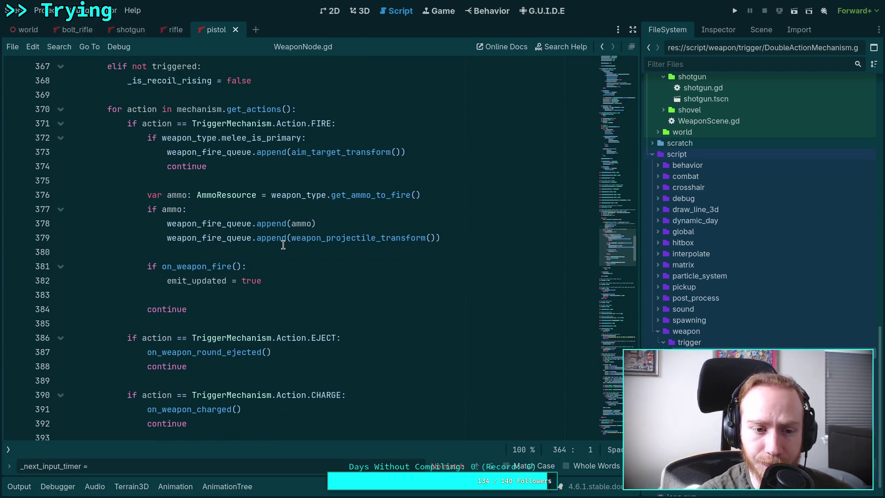
scroll(283, 244, up, 3)
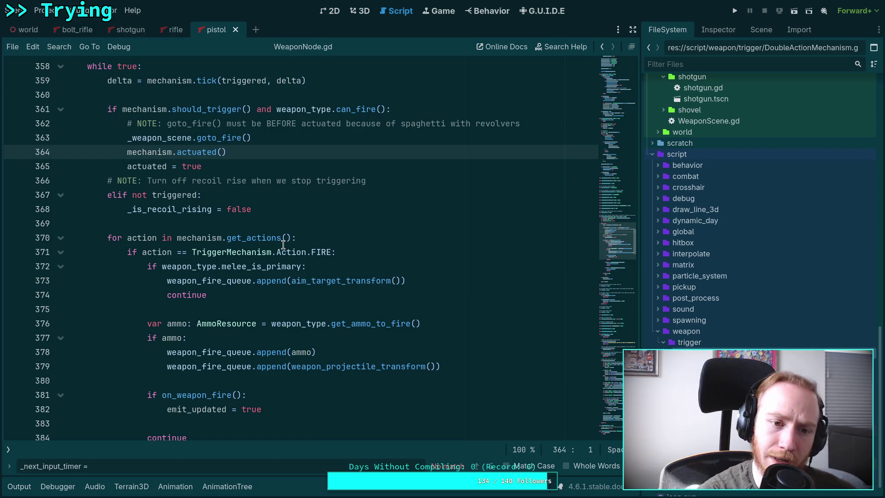
double_click(134, 139)
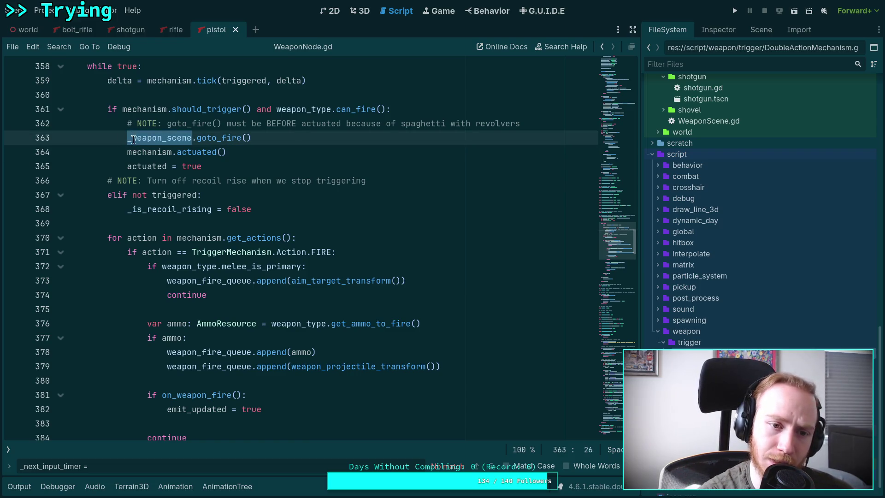
key(Left)
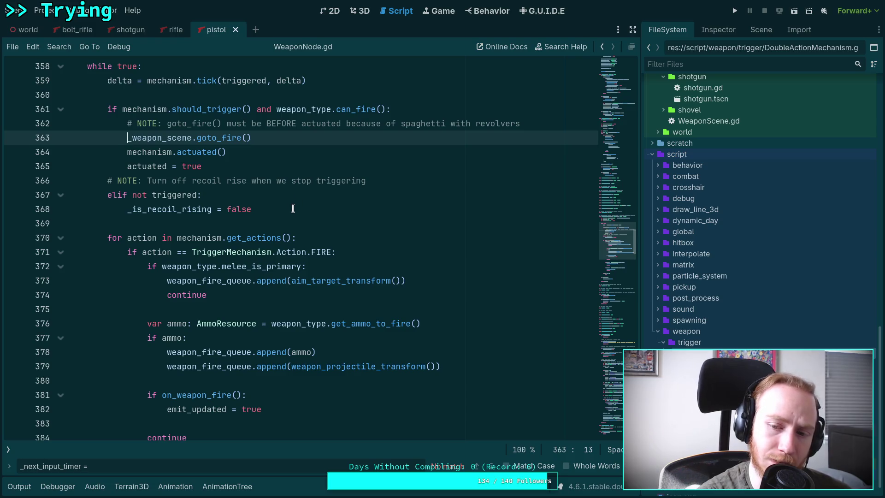
scroll(293, 208, down, 7)
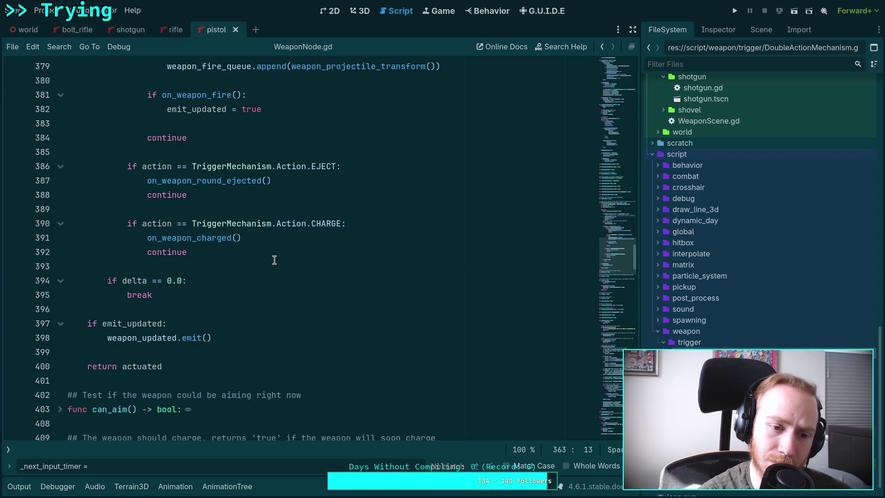
scroll(272, 261, up, 9)
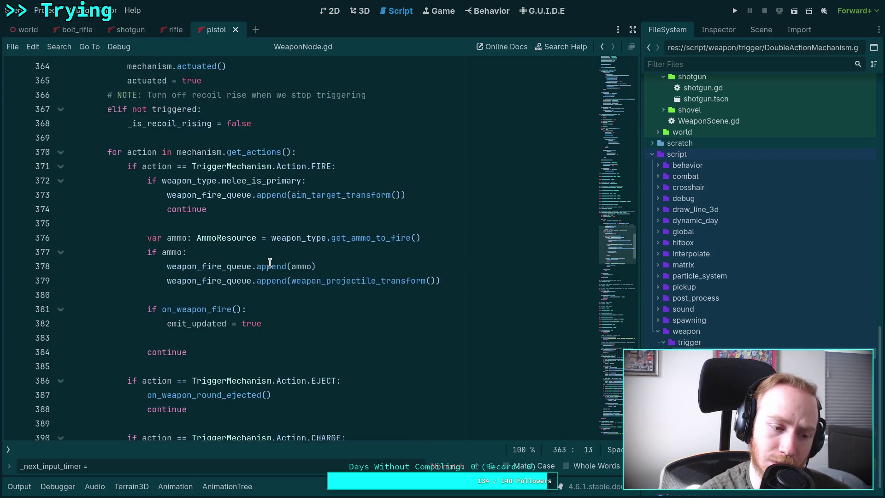
- Nest lines 364–365 under 'if _weapon_scene.goto_fire():' and save WeaponNode.gd
text(if _weapon_scene.goto_fire()
click(306, 223)
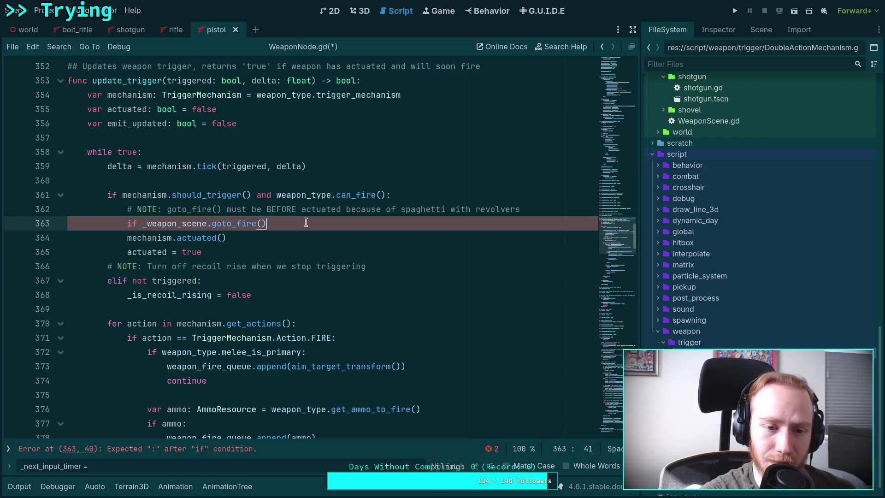
text(:)
drag(172, 237, 172, 252)
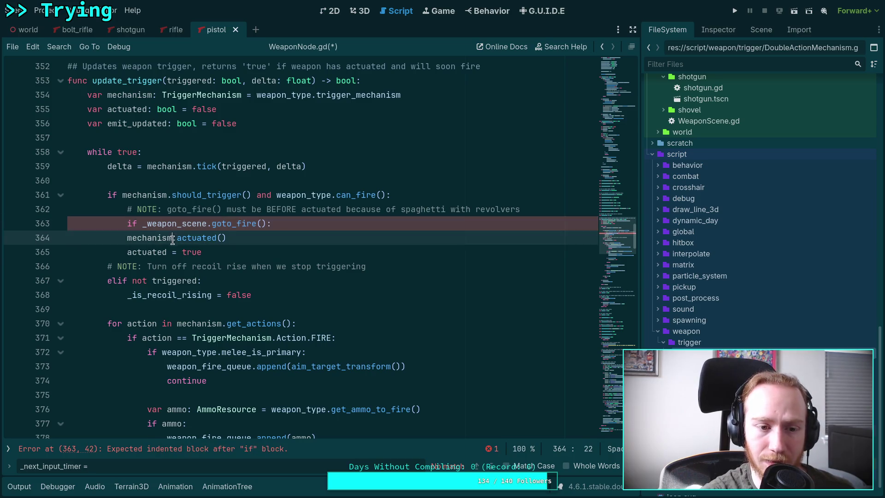
key(Tab)
click(301, 247)
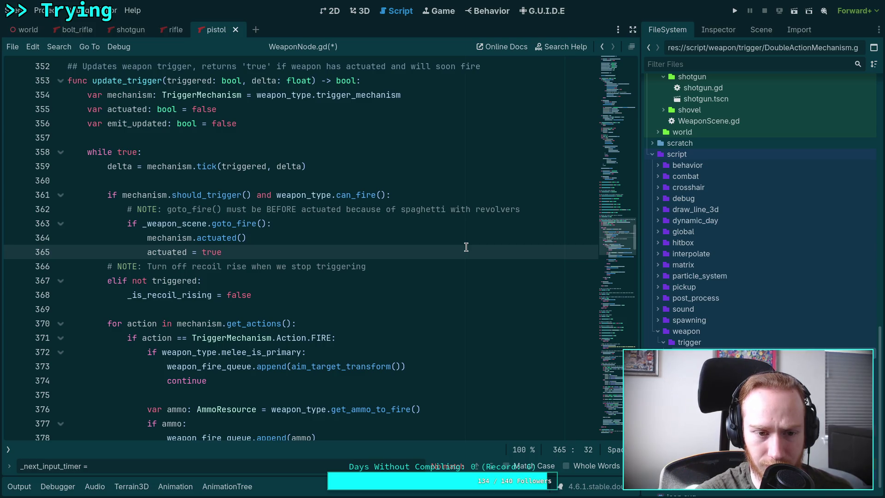
key(ctrl+s)
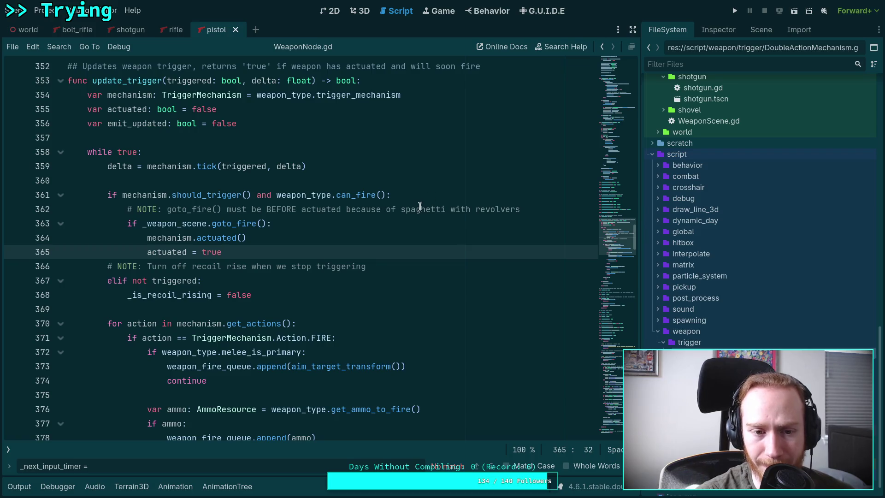
- Review the new condition on line 363 and run the project to test it
mouse_move(275, 224)
mouse_down()
mouse_move(151, 224)
mouse_move(273, 225)
mouse_up()
click(188, 224)
click(129, 211)
click(277, 225)
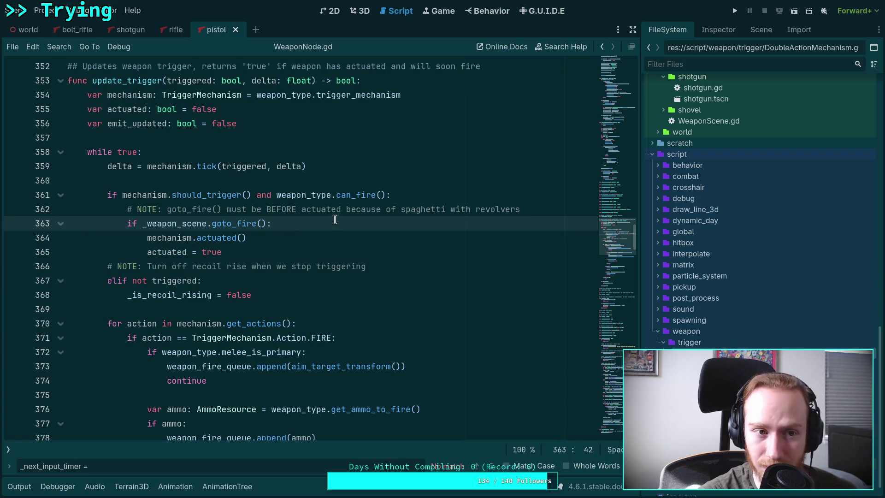
click(736, 9)
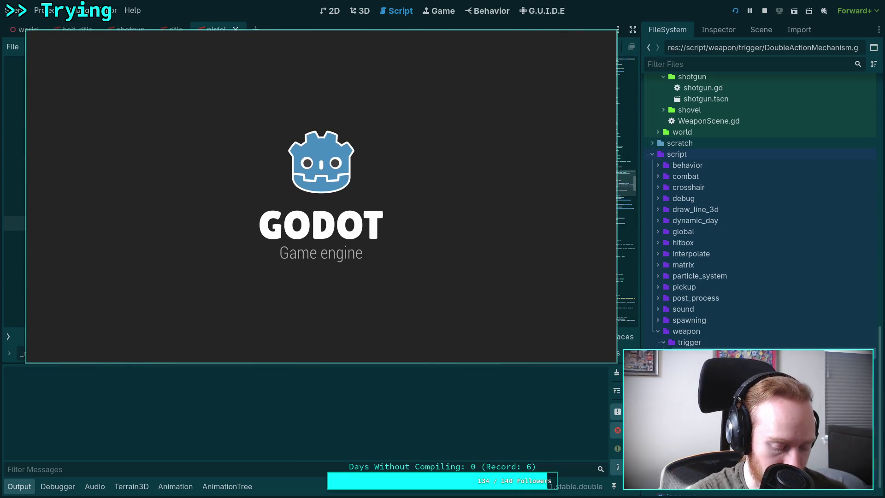
- Walk to and pick up the pistol, fire it five times, then exit to the editor
key(w)
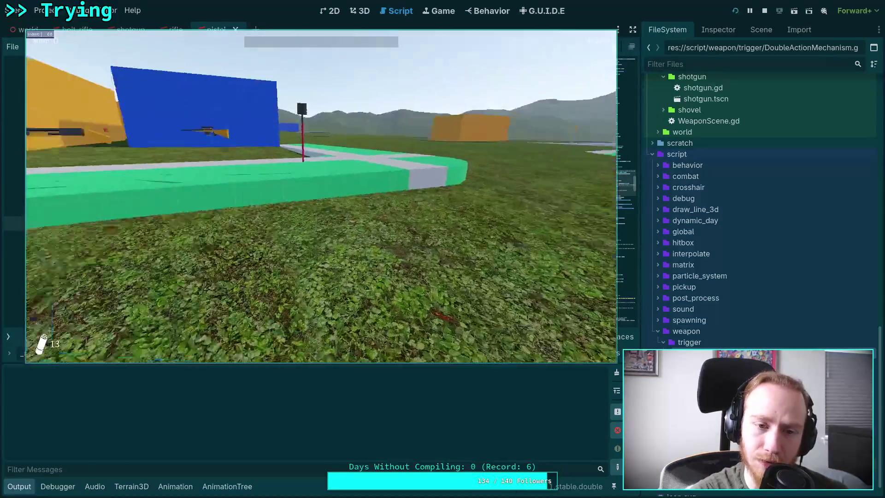
key(w)
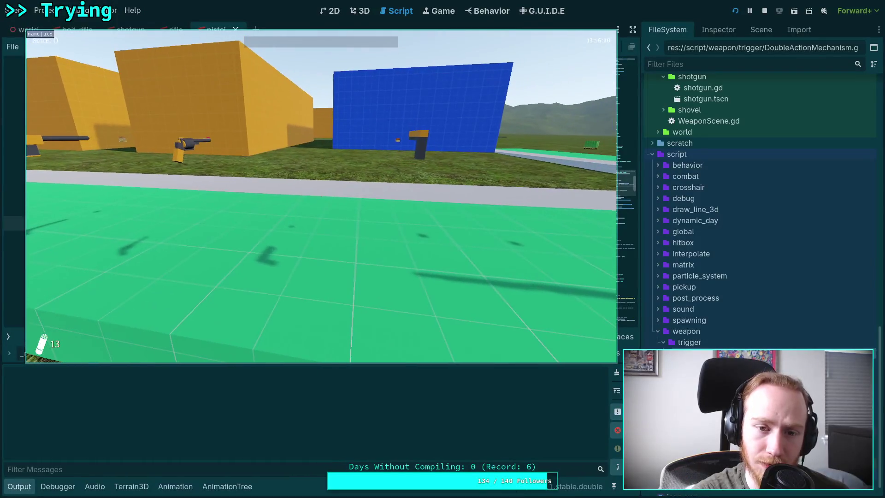
key(w)
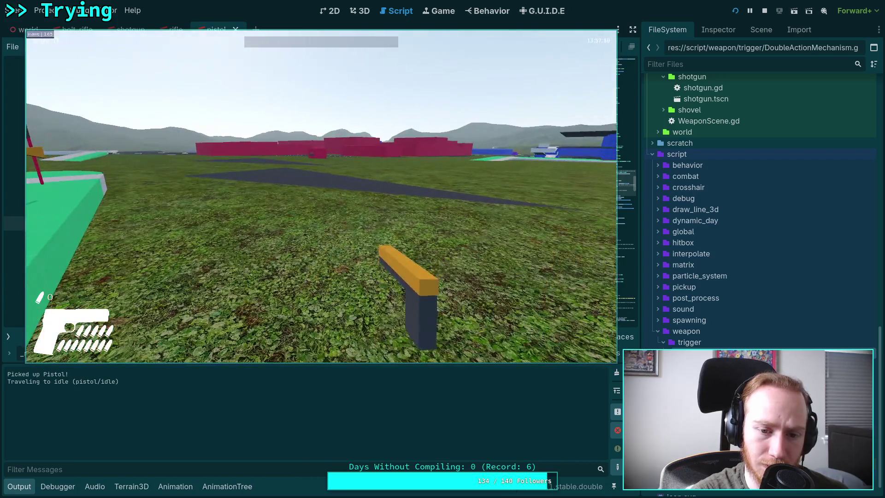
click(321, 196)
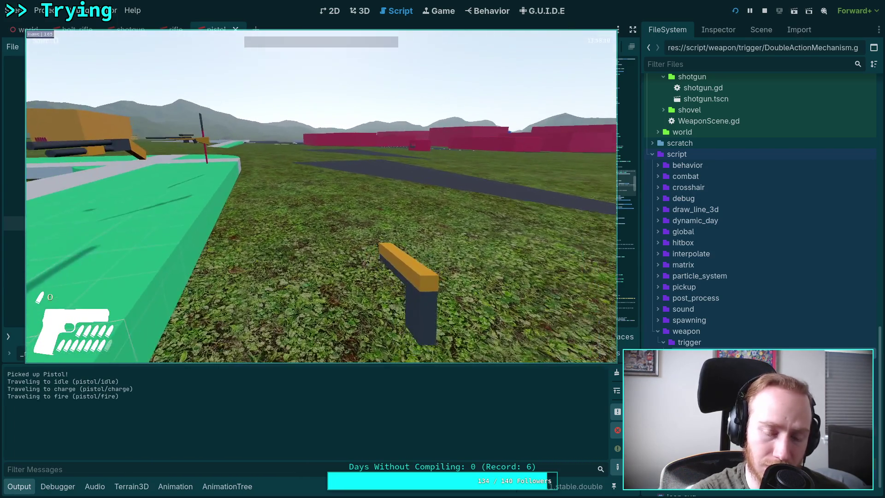
click(321, 196)
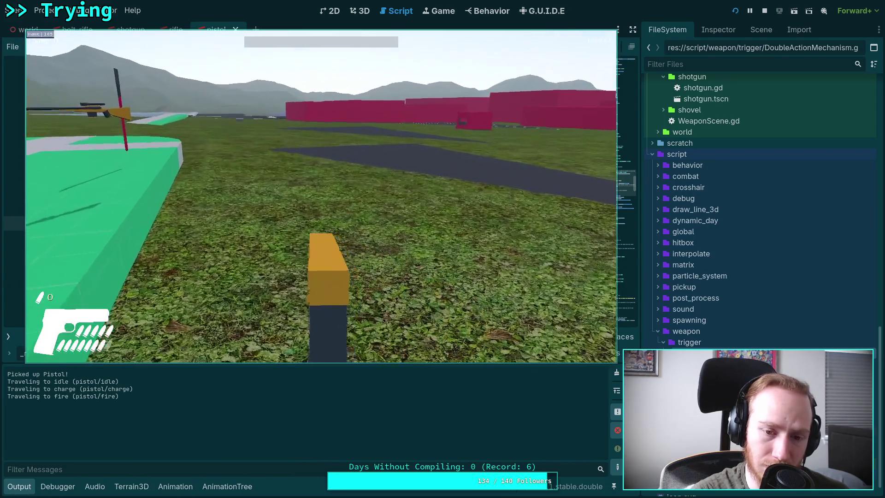
click(321, 196)
click(322, 196)
click(322, 196)
click(321, 197)
key(Escape)
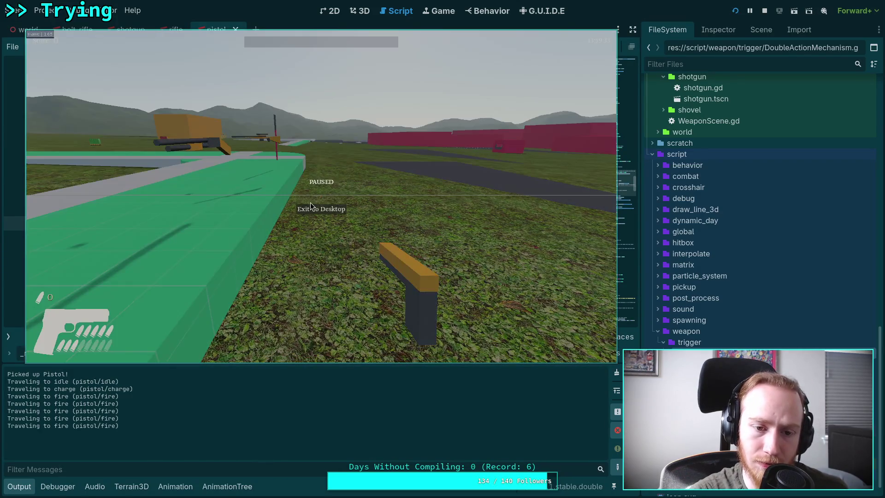
click(323, 213)
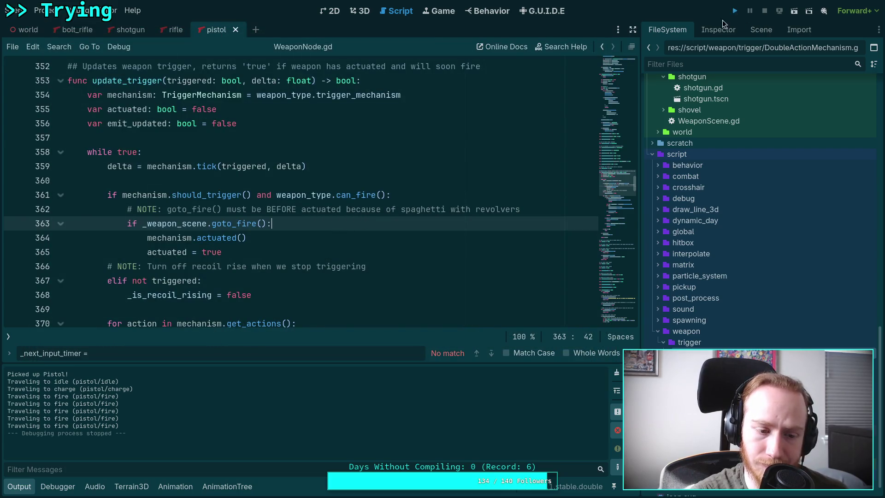
- Relaunch, pick up the shotgun and fire five shells, exit to the editor, then relaunch with F5
click(735, 11)
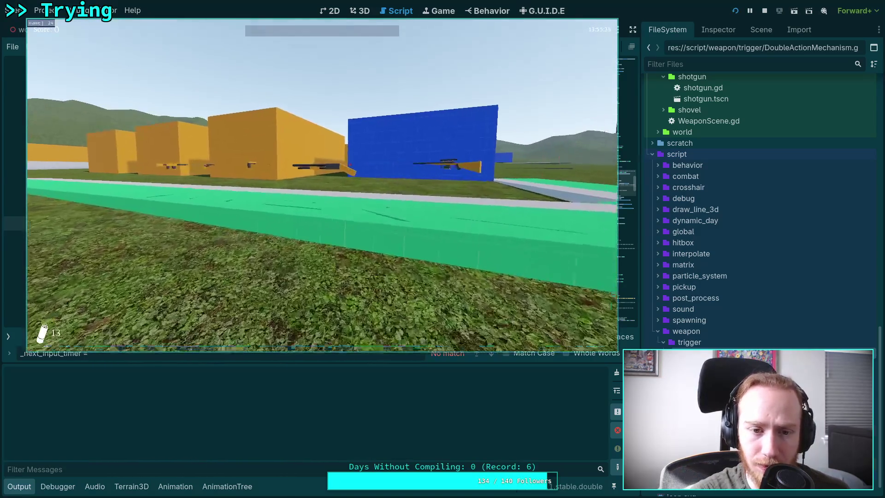
key(e)
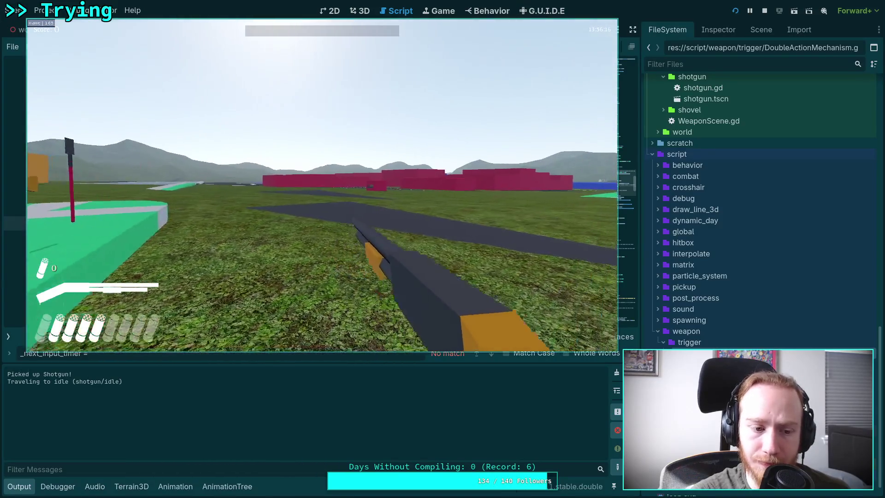
click(322, 185)
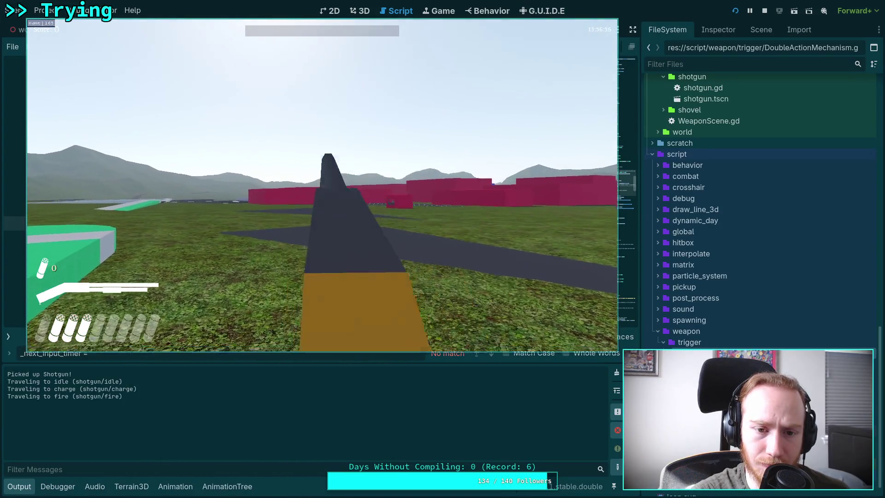
click(322, 185)
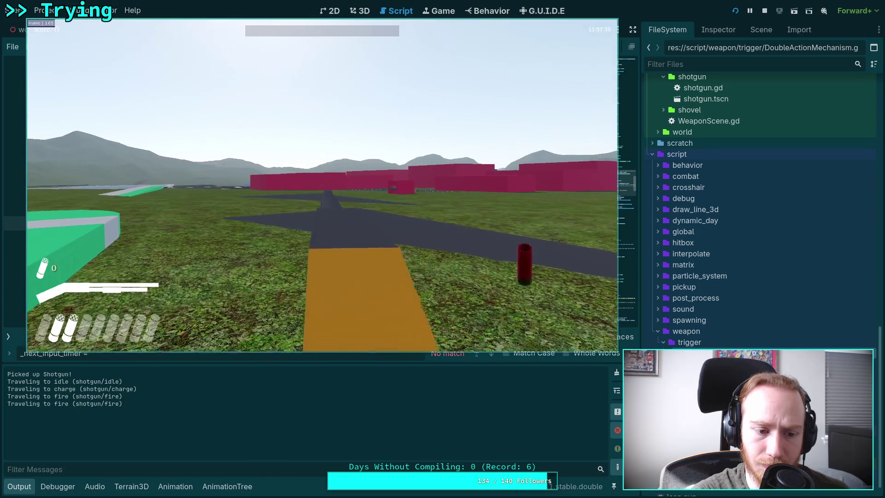
click(323, 185)
click(322, 185)
click(323, 185)
key(Escape)
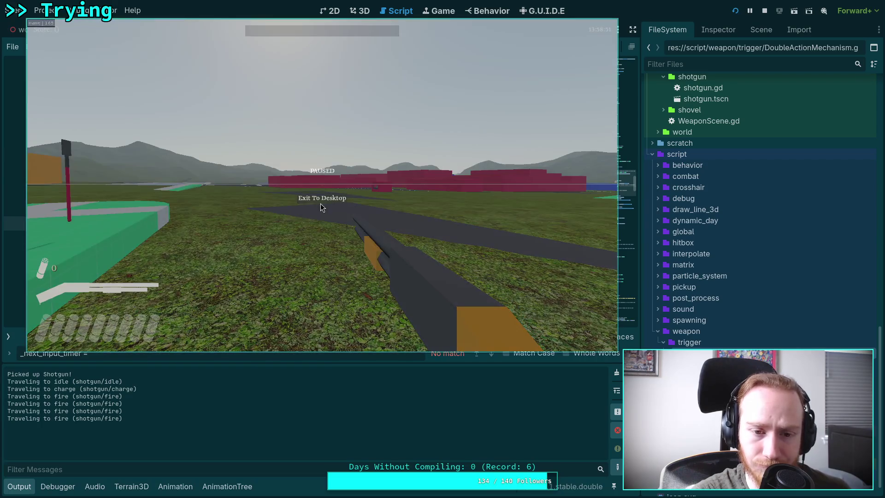
click(324, 199)
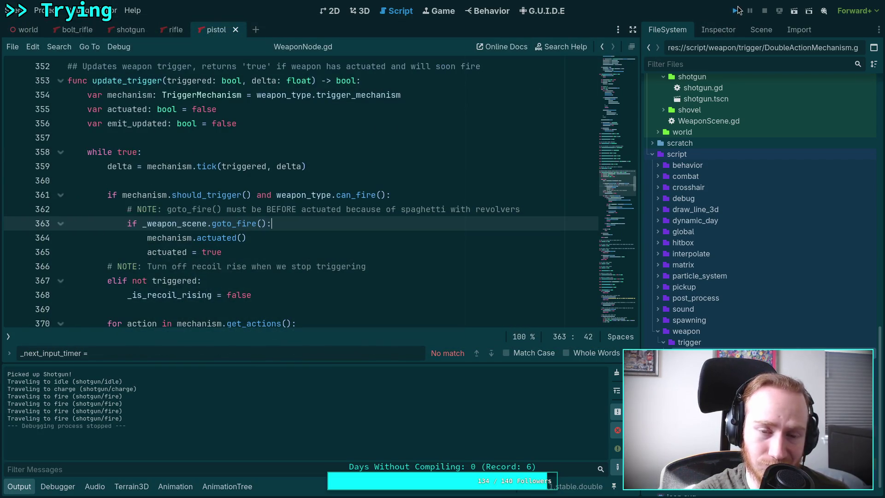
key(F5)
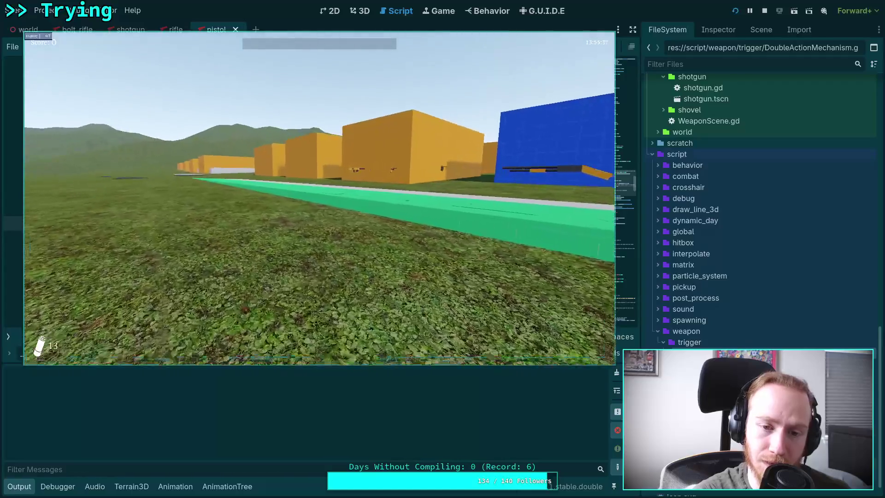
- Pick up the revolver and rifle, charge the rifle, aim and hold fire, then quit to the editor
key(e)
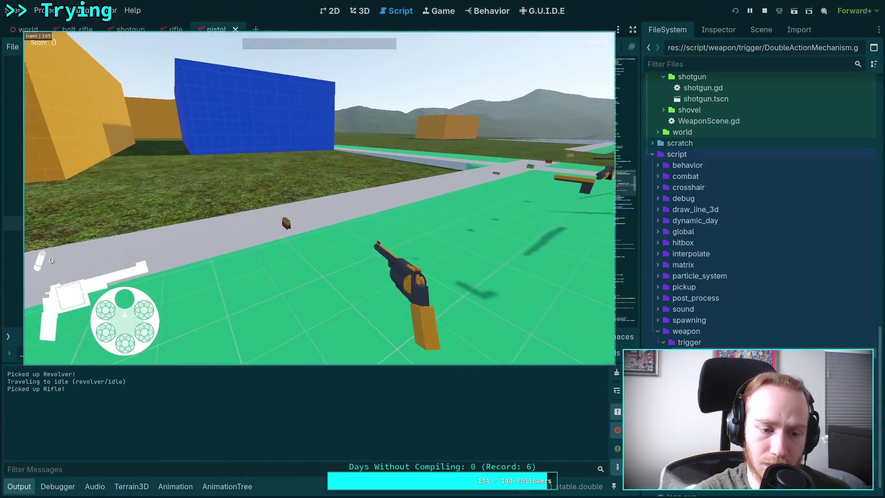
key(e)
key(r)
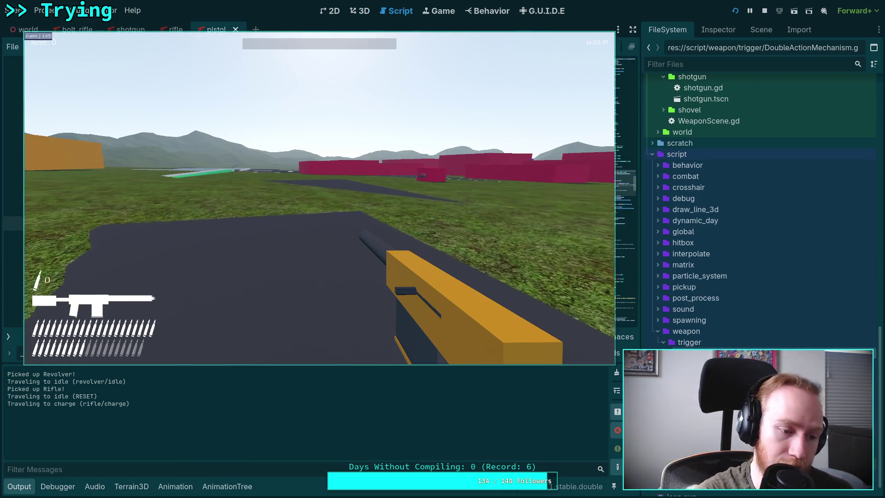
right_click(320, 198)
click(319, 199)
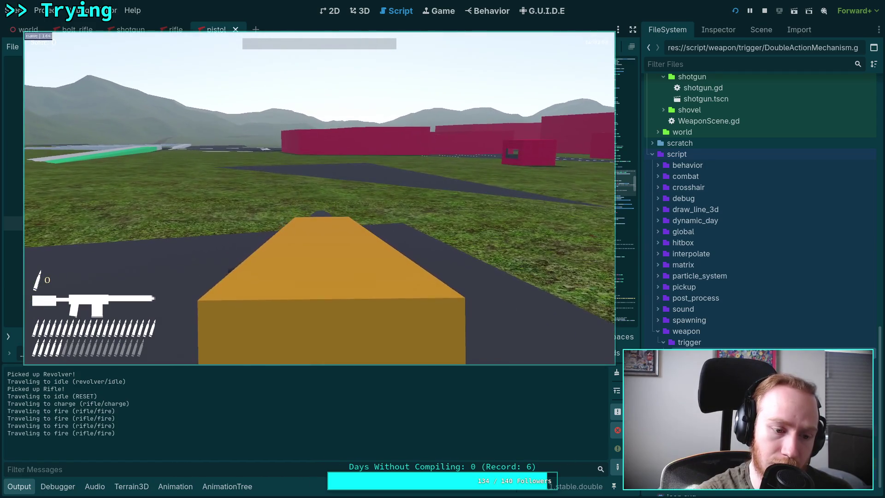
drag(320, 199, 319, 198)
right_click(320, 199)
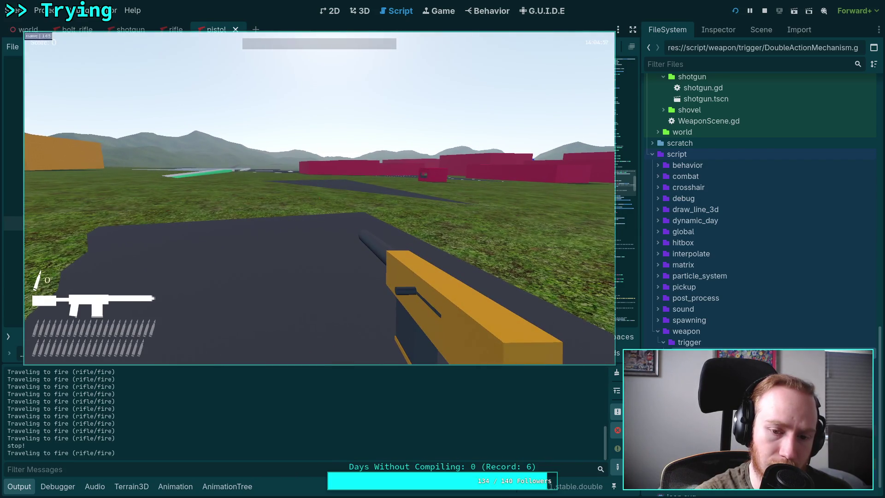
key(Escape)
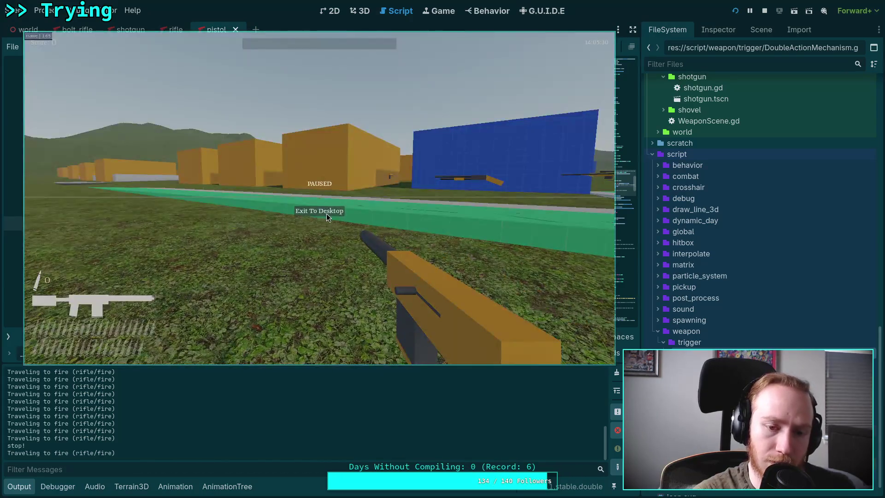
click(326, 214)
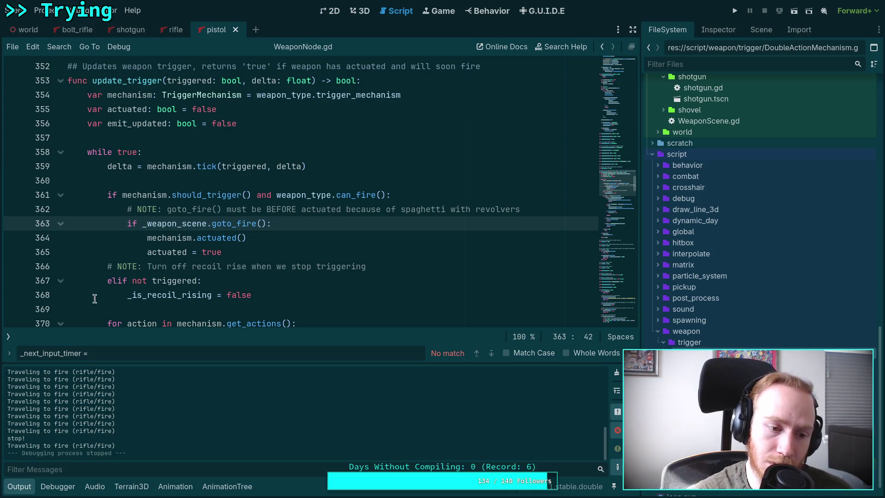
- Show the script and method lists beside WeaponNode.gd and place the cursor in line 363's condition
click(9, 337)
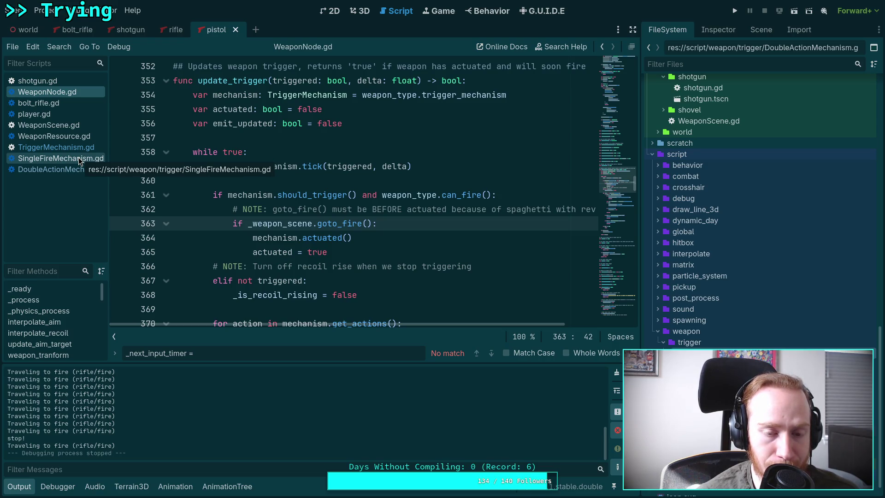
click(246, 224)
- Delete 'if ' from line 363 and dedent lines 364–365 one level
double_click(242, 224)
key(BackSpace)
key(Delete)
drag(282, 238, 285, 254)
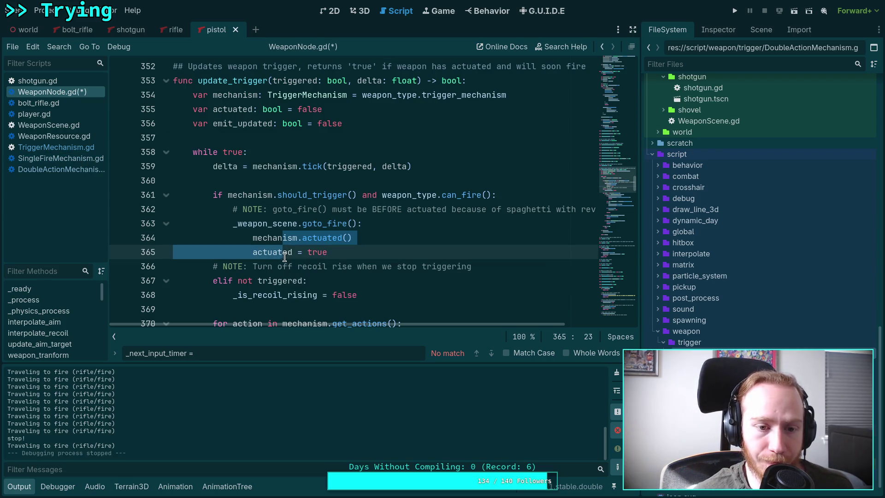
key(shift+Tab)
click(381, 239)
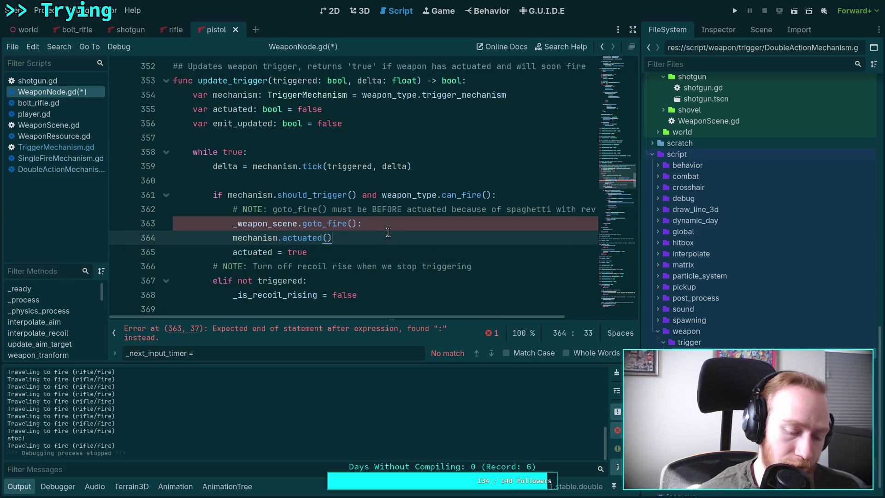
- Remove the trailing colon so line 363 is a plain _weapon_scene.goto_fire() call, then switch to player.gd
click(388, 221)
key(BackSpace)
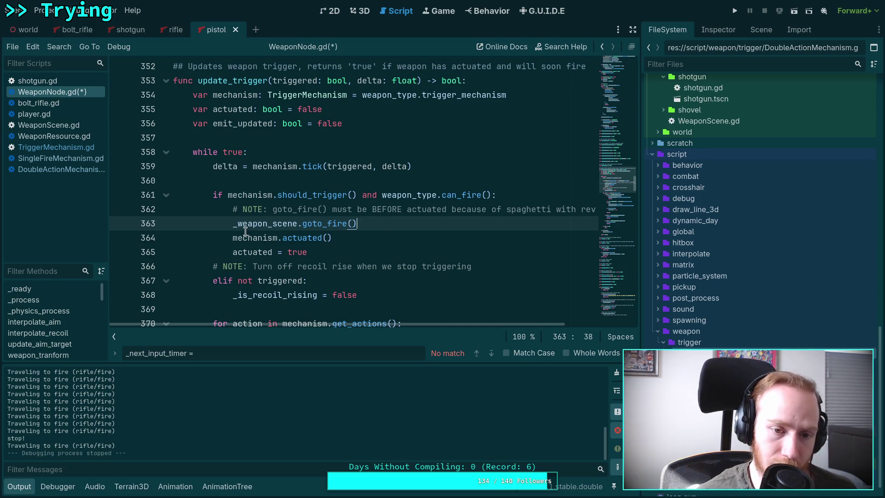
click(232, 225)
mouse_move(300, 243)
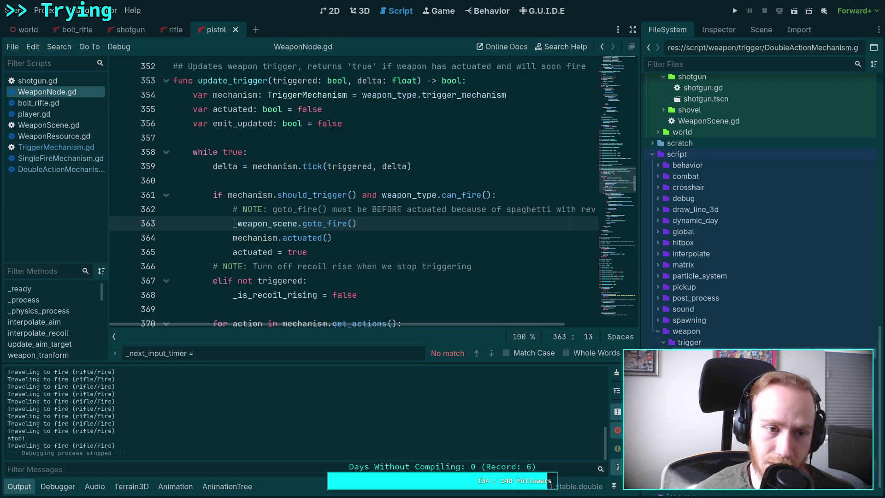
click(73, 117)
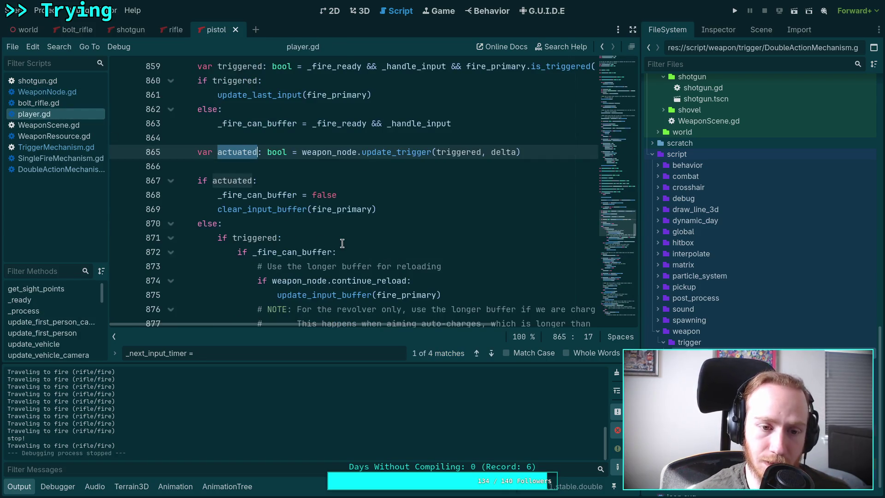
- Highlight every clear_input_buffer use in player.gd and collapse the Output panel
scroll(342, 243, up, 1)
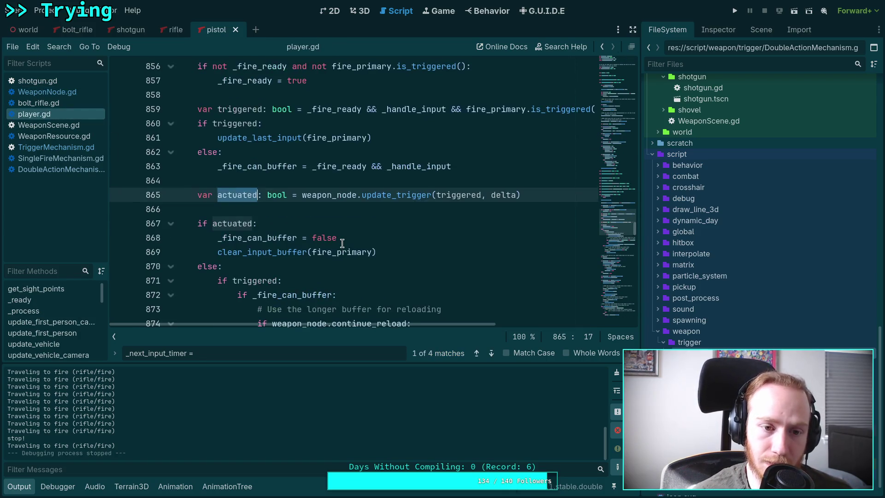
double_click(285, 252)
scroll(368, 266, down, 2)
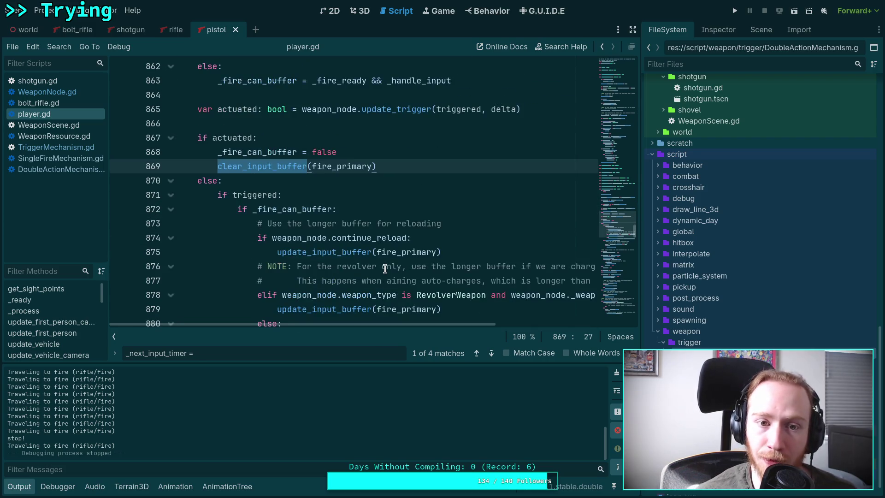
click(19, 486)
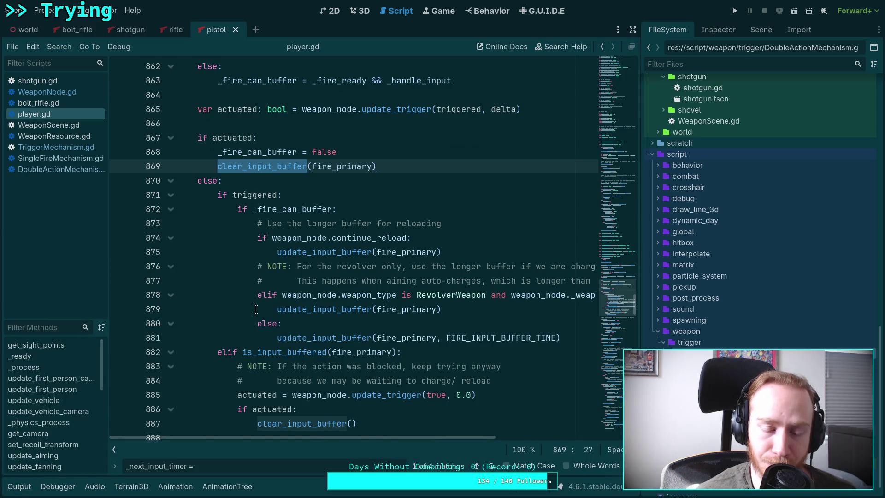
scroll(256, 310, down, 1)
scroll(279, 311, up, 5)
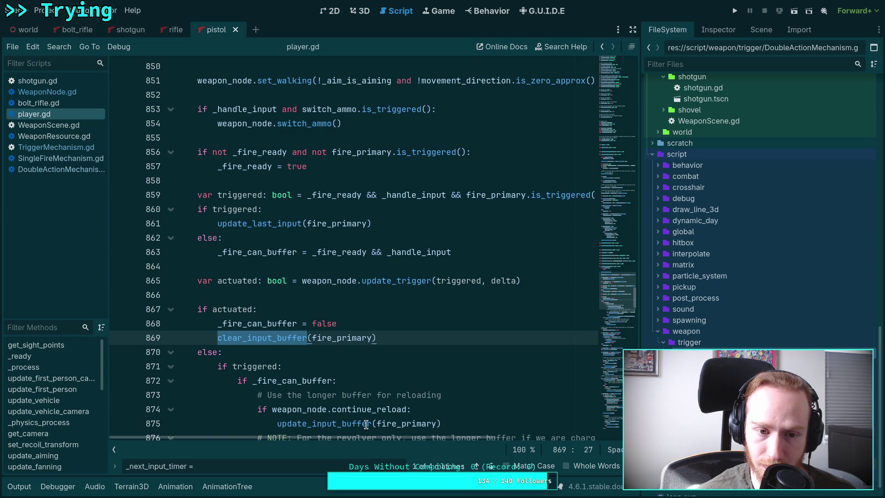
- Locate the is_input_buffered elif block near line 882 and its buffered-fire body
mouse_move(352, 440)
mouse_down()
mouse_move(402, 442)
mouse_move(345, 439)
mouse_up()
scroll(322, 369, down, 7)
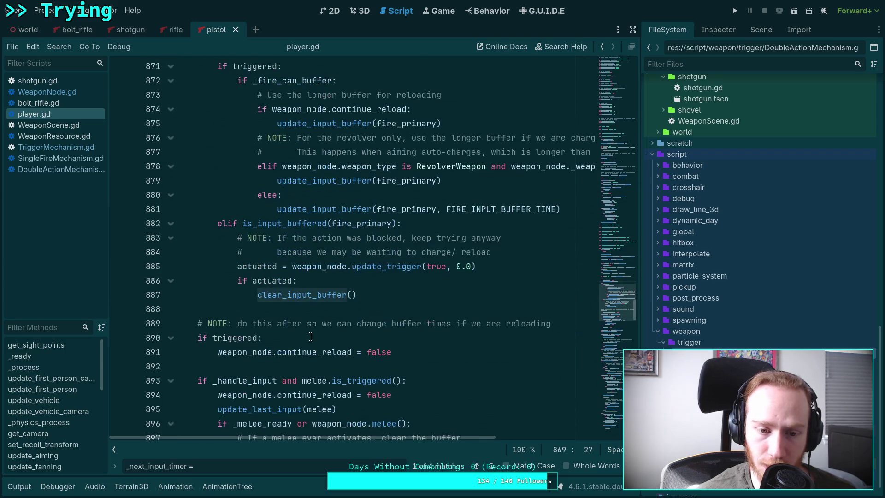
double_click(287, 224)
scroll(426, 303, up, 2)
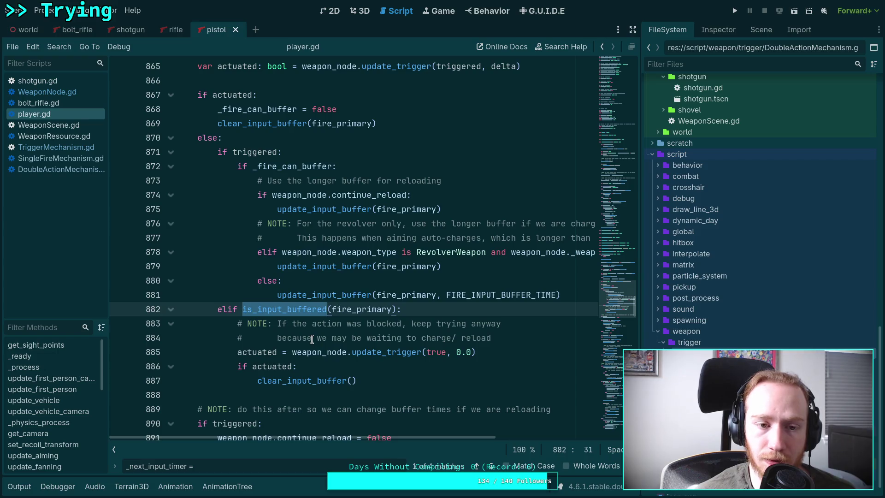
click(312, 338)
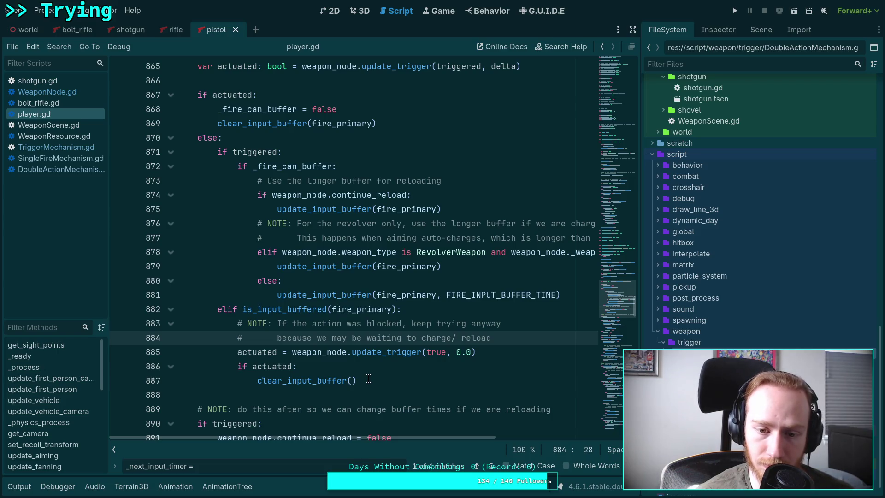
drag(368, 379, 239, 322)
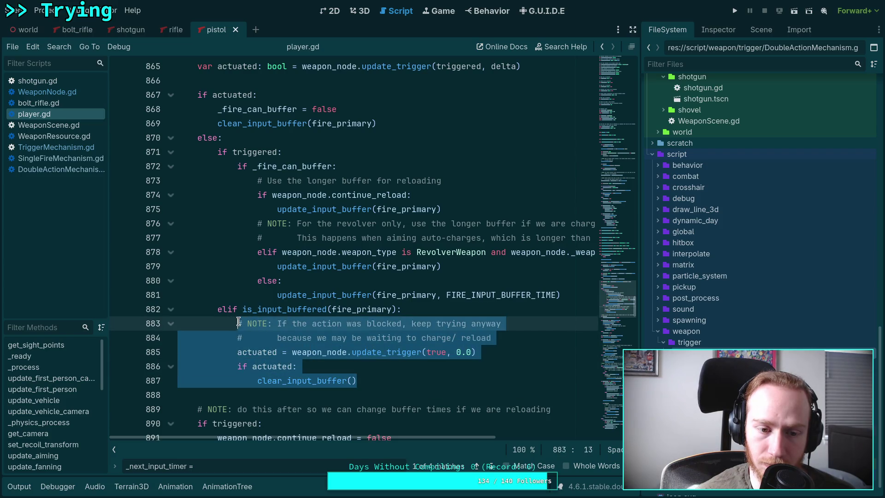
click(219, 310)
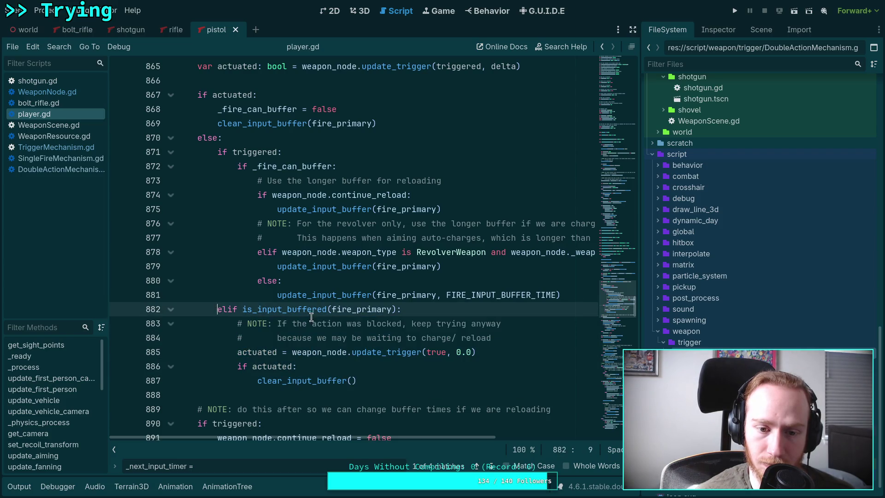
click(580, 297)
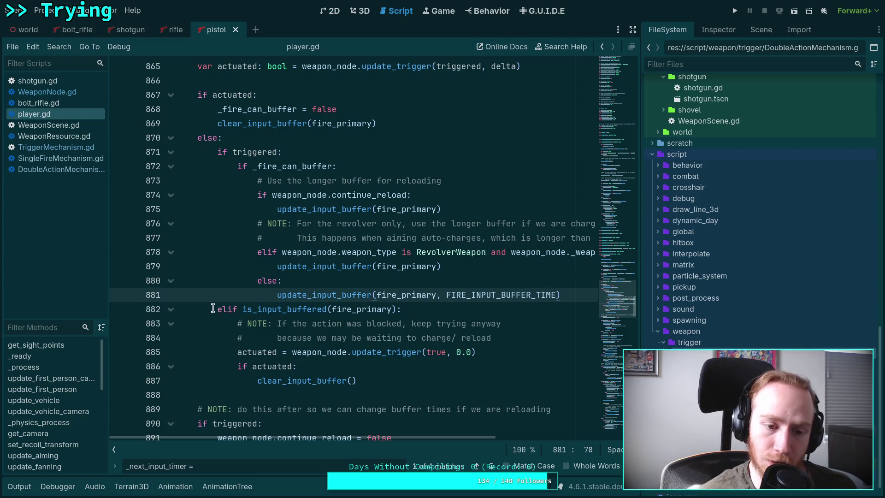
- Delete the 'if actuated' retry, move the note comments above the elif, and comment out the elif
mouse_move(416, 377)
mouse_down()
mouse_move(504, 352)
mouse_move(495, 338)
mouse_up()
key(BackSpace)
key(BackSpace)
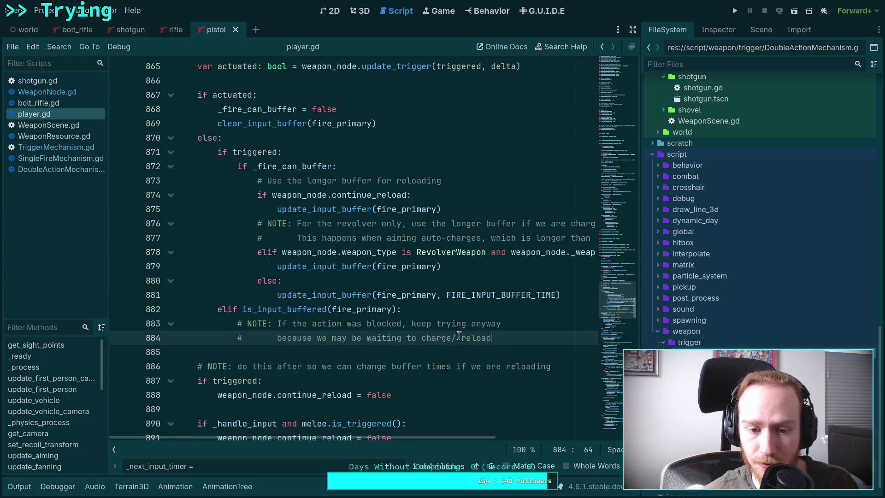
drag(382, 338, 381, 324)
key(alt+Up)
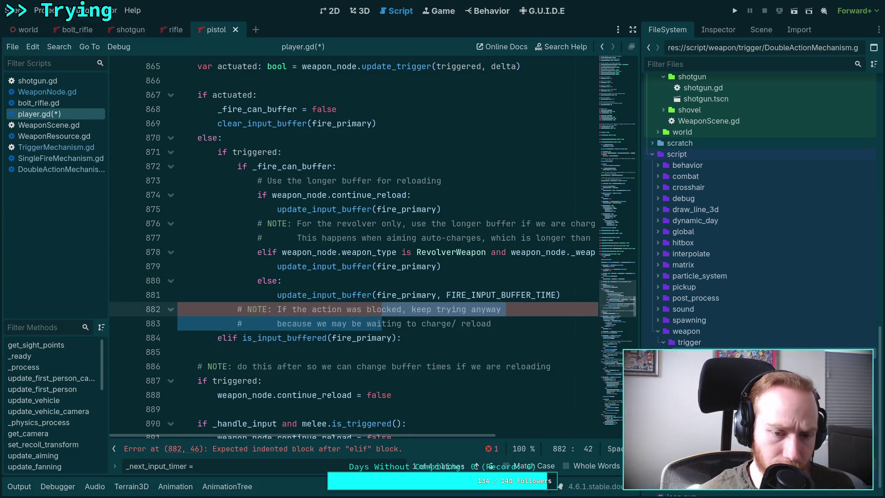
key(shift+Tab)
click(205, 337)
text(#)
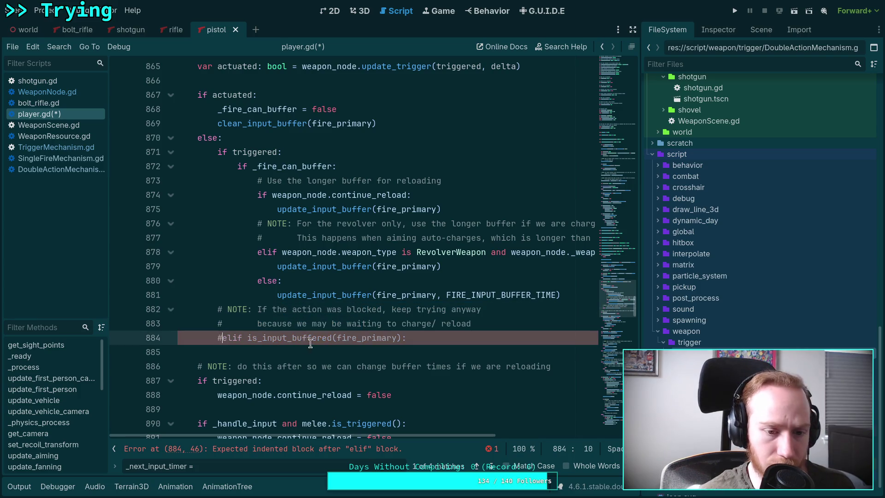
click(450, 337)
key(ctrl+k)
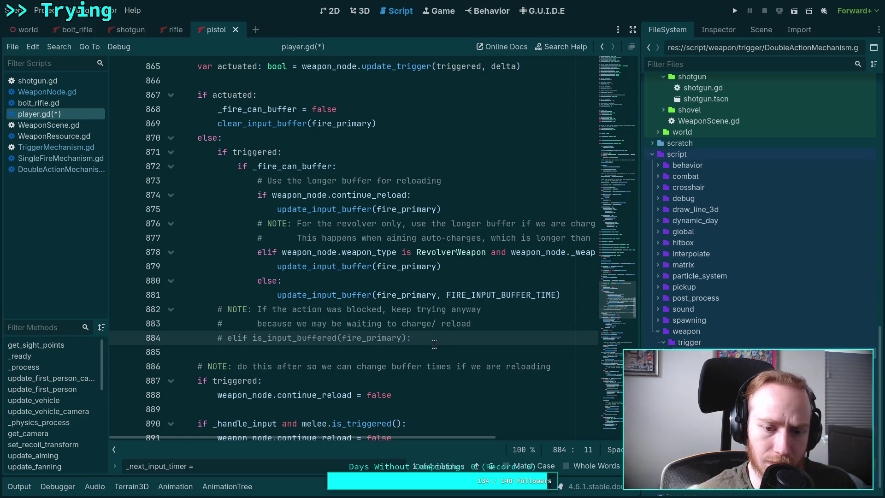
- Replace the old note text with 'We only use fire buffer for'
click(484, 324)
drag(485, 324, 257, 309)
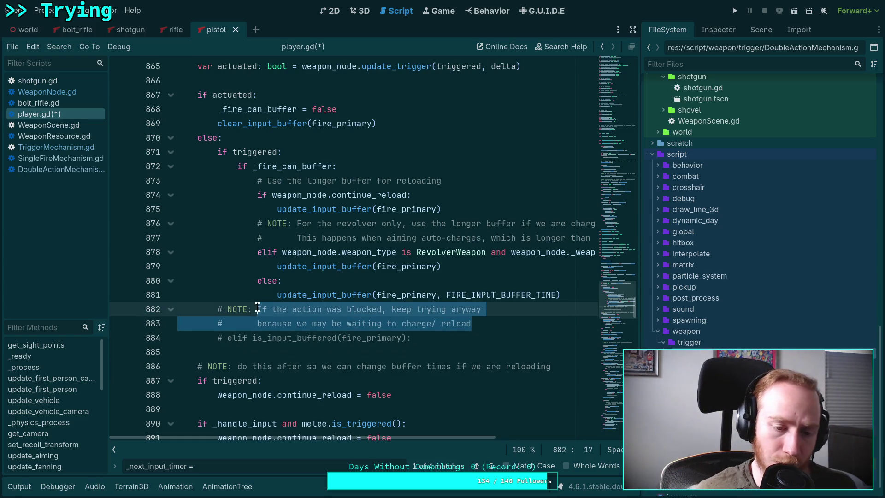
text(W)
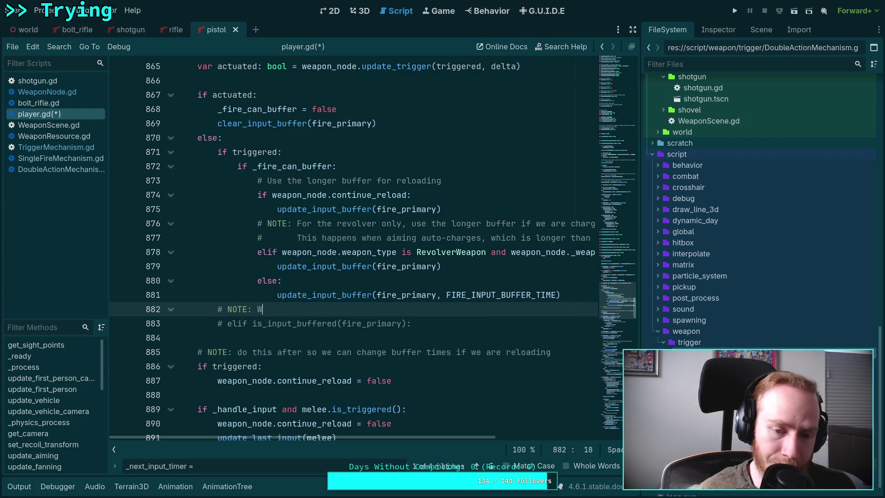
text(e only use fire buffo)
key(BackSpace)
text(er for reloading/ charging)
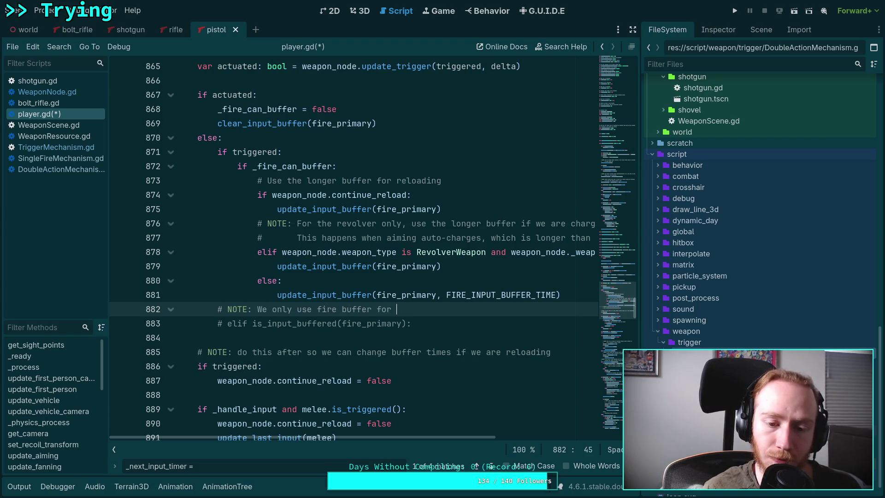
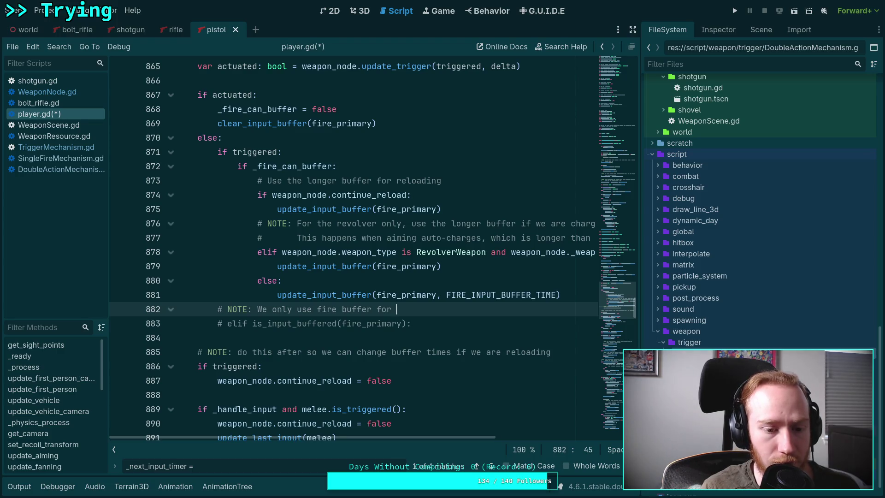
- Finish the player.gd NOTE: buffer only for reloading/charging; weapon handles actuations directly from input. Save
text(rel)
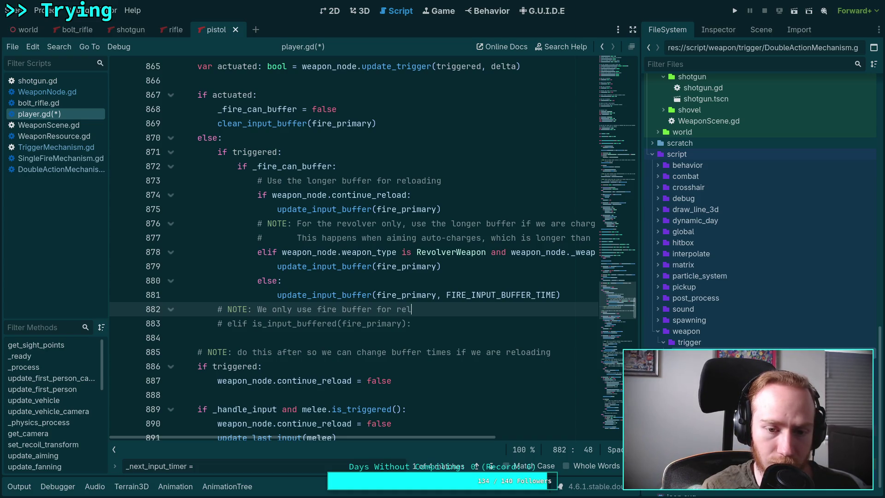
text(oading/ charging)
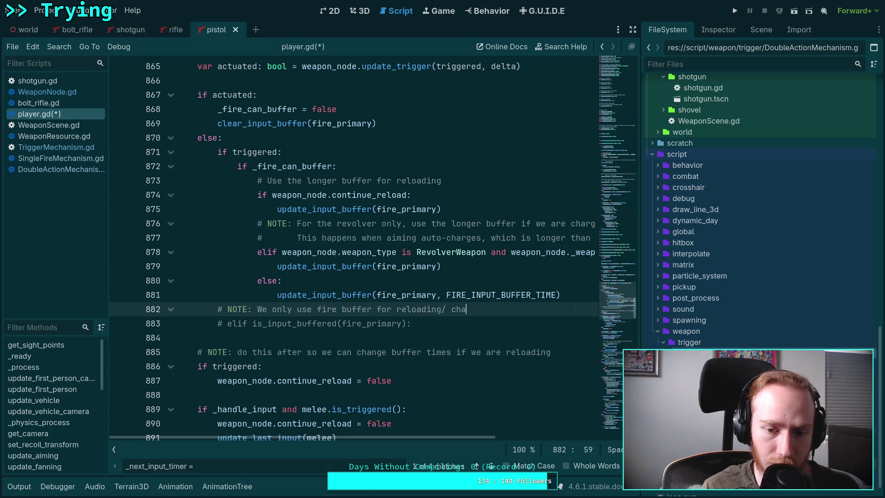
key(Return)
text(#)
key(Tab)
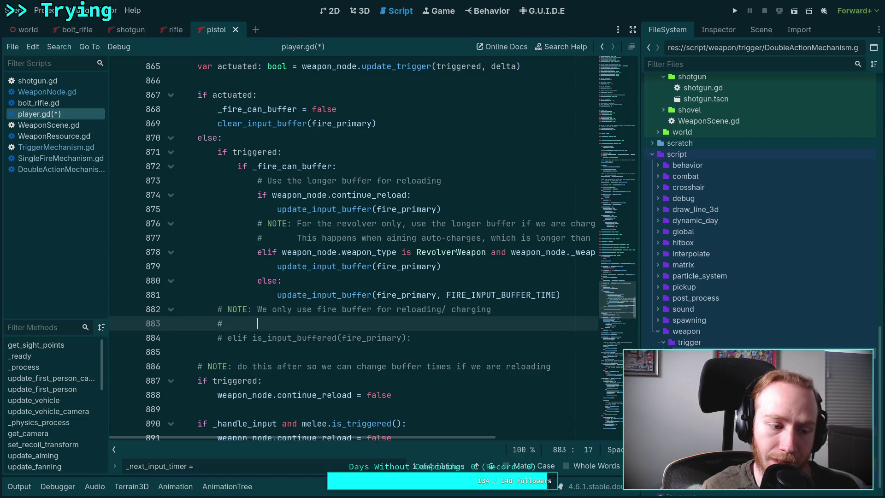
text(weapon must be)
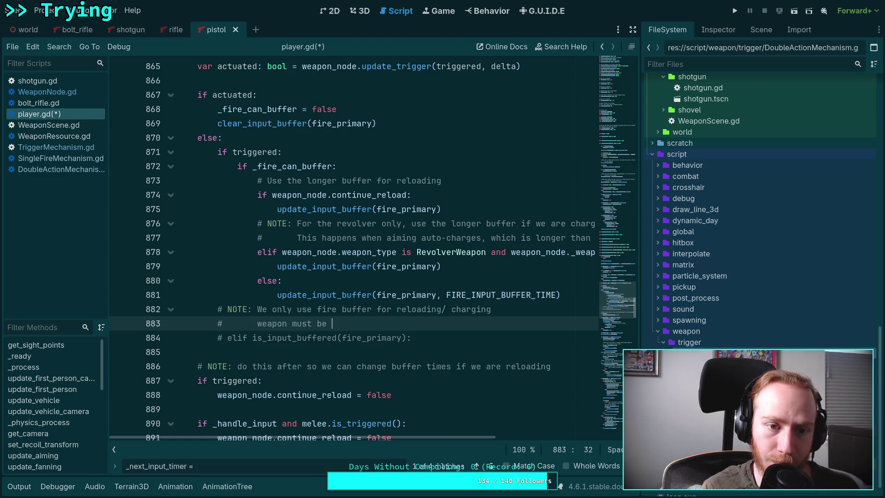
key(ctrl+BackSpace)
key(ctrl+BackSpace)
key(ctrl+BackSpace)
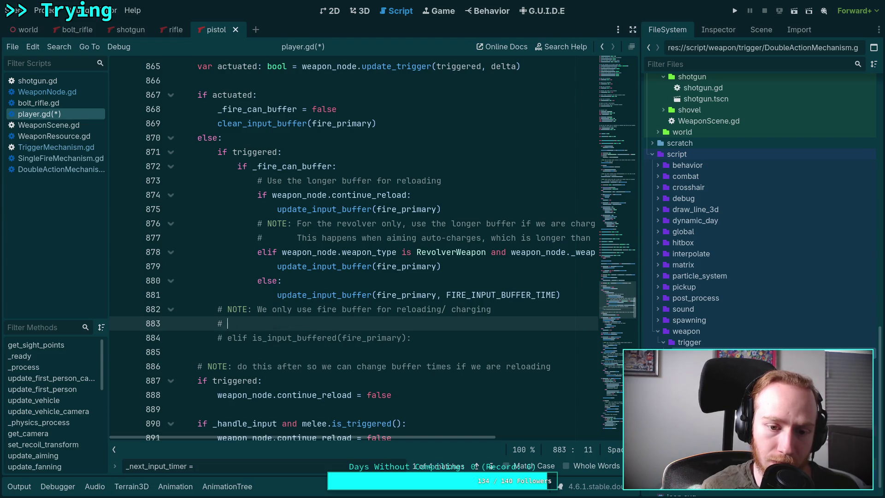
key(Tab)
text(w)
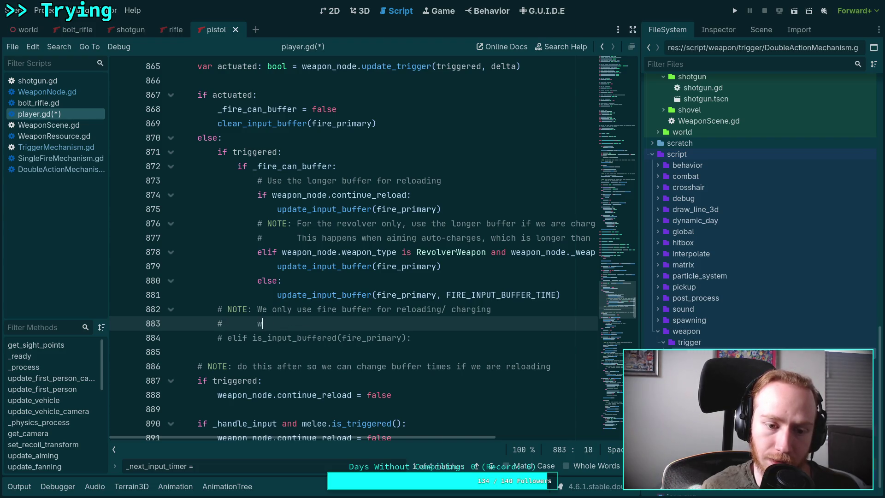
text(eapon han)
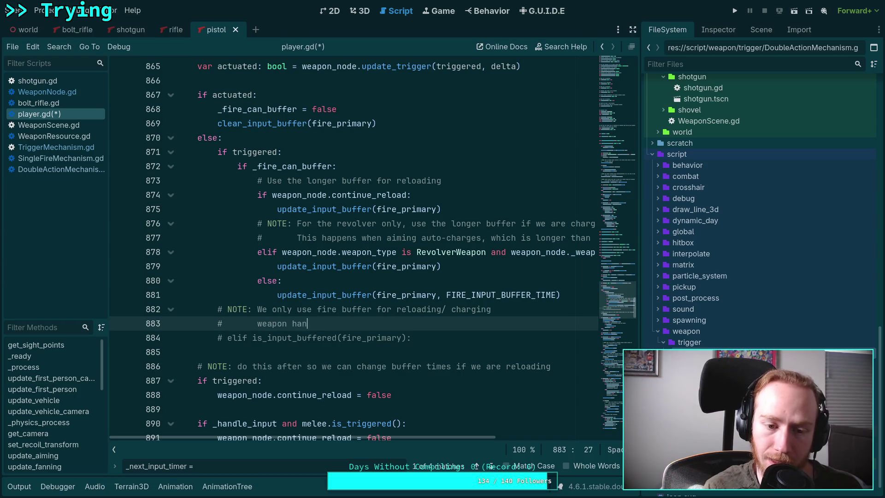
text(dles actuations )
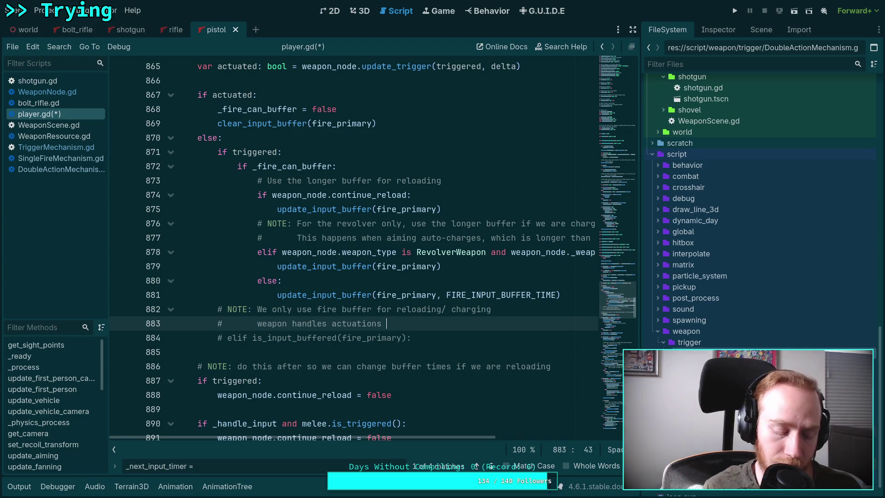
text(directly)
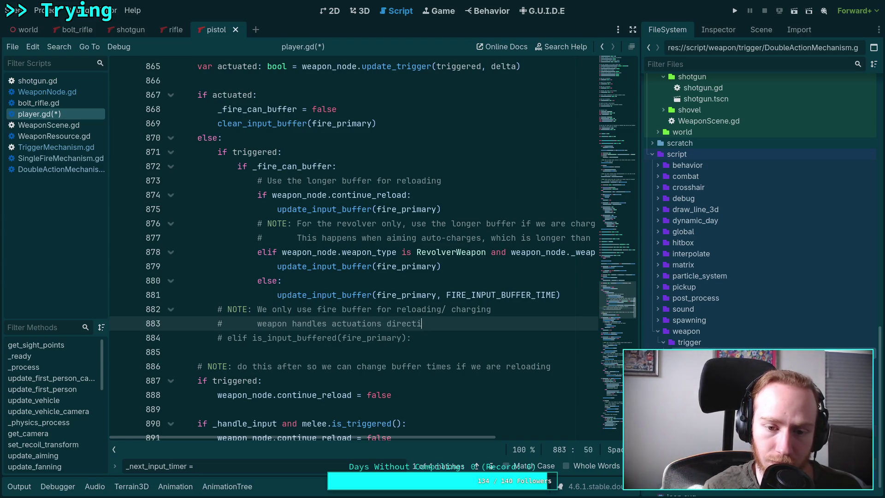
text( from input)
key(ctrl+s)
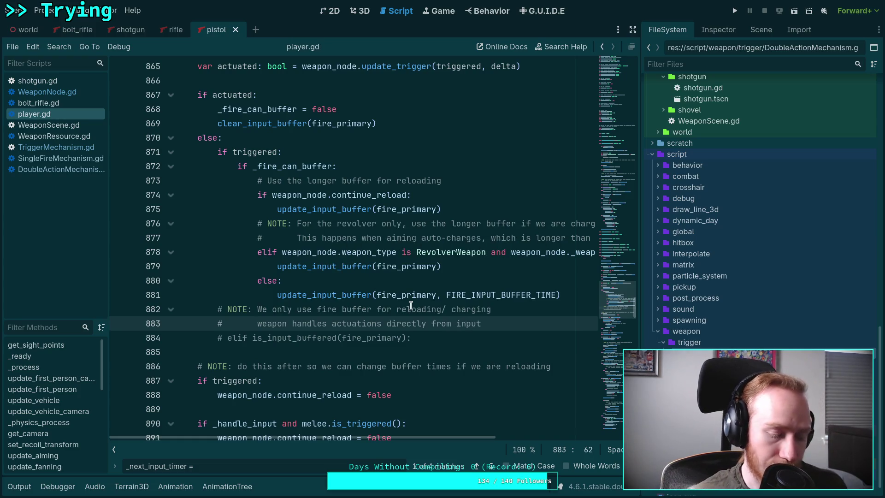
- Run the project and walk over the rifle and the pistol to pick them up
click(735, 10)
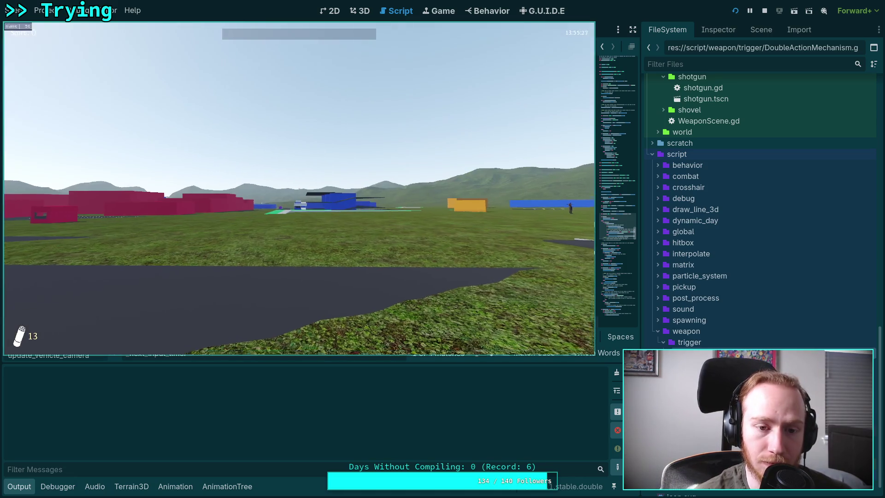
key(w)
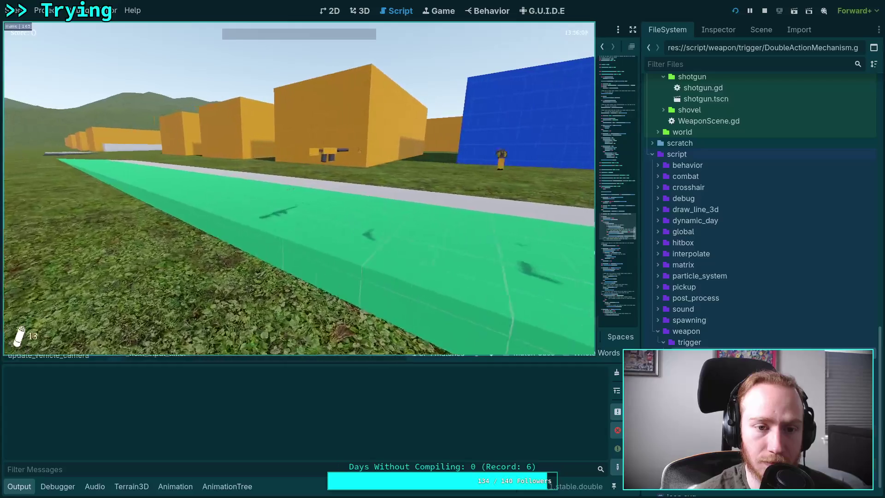
key(w)
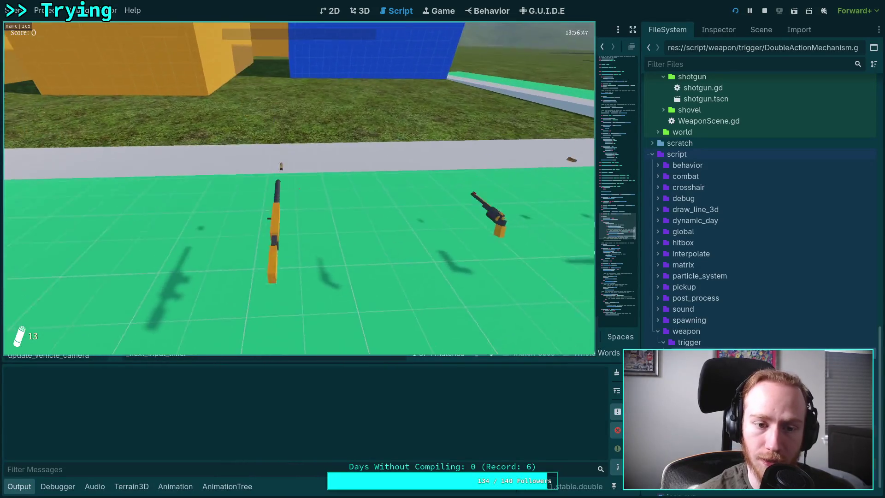
key(w)
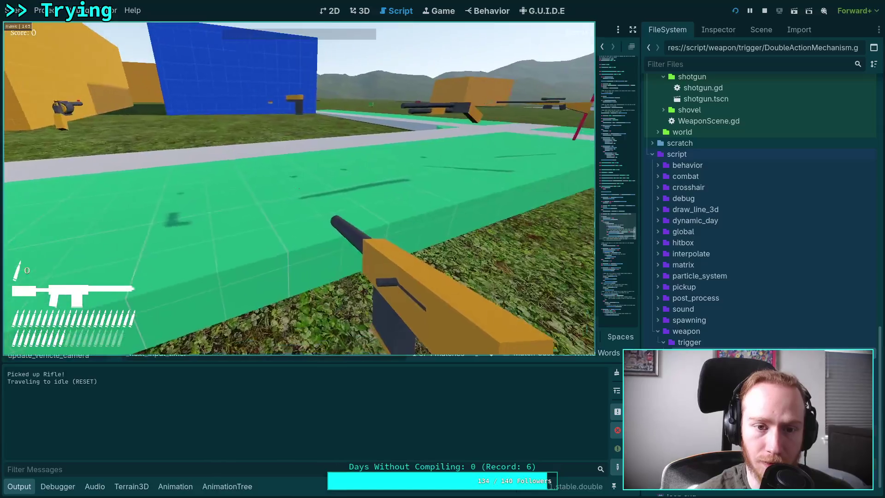
- Switch to the pistol, fire it, switch back to the rifle, then stop the test run
key(w)
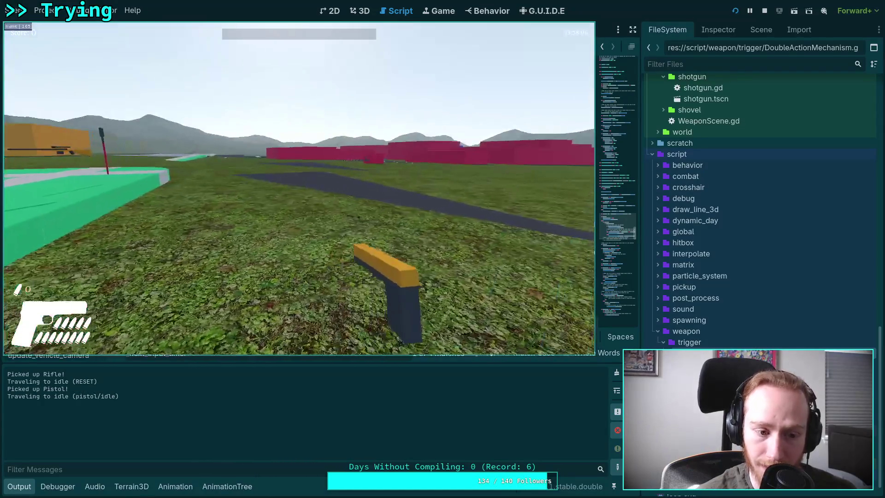
click(298, 189)
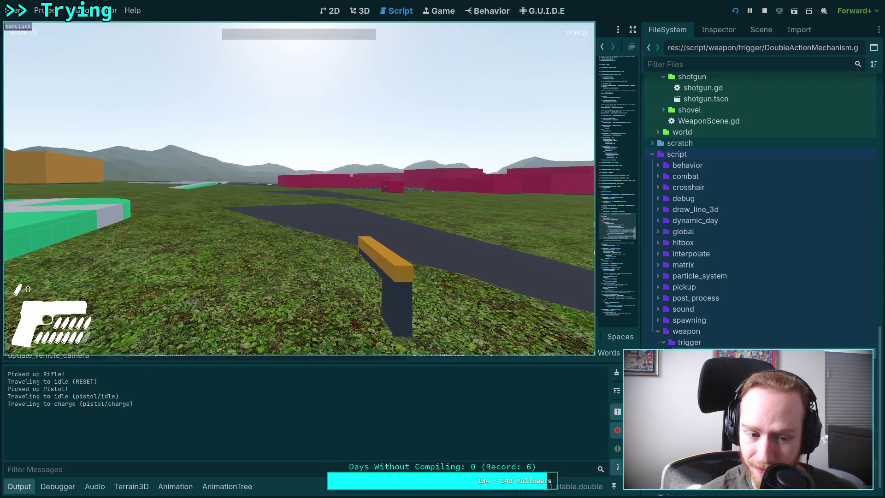
key(1)
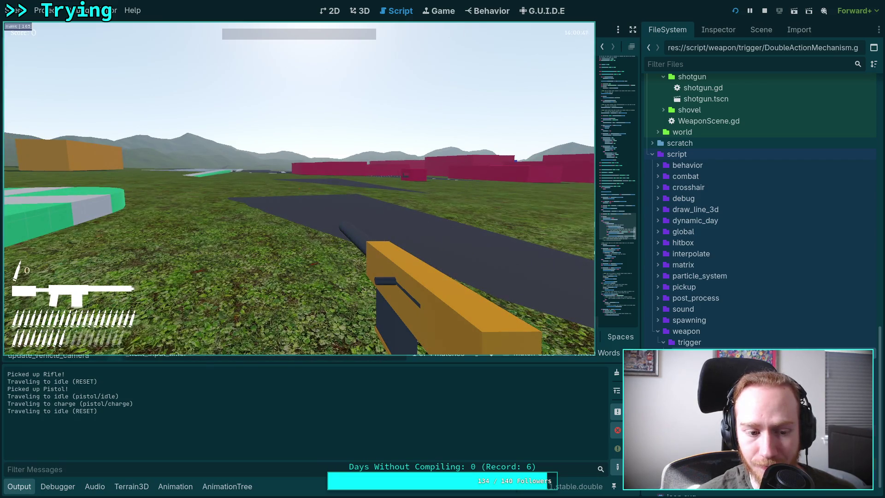
key(w)
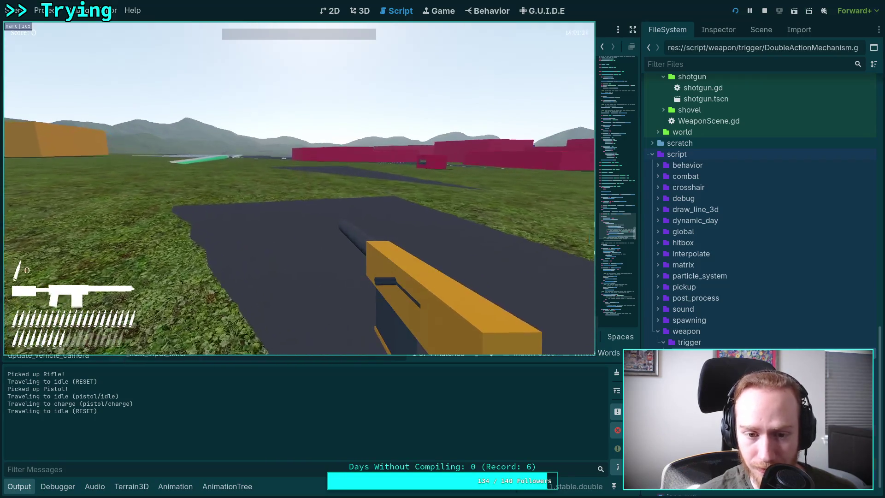
key(Escape)
click(298, 206)
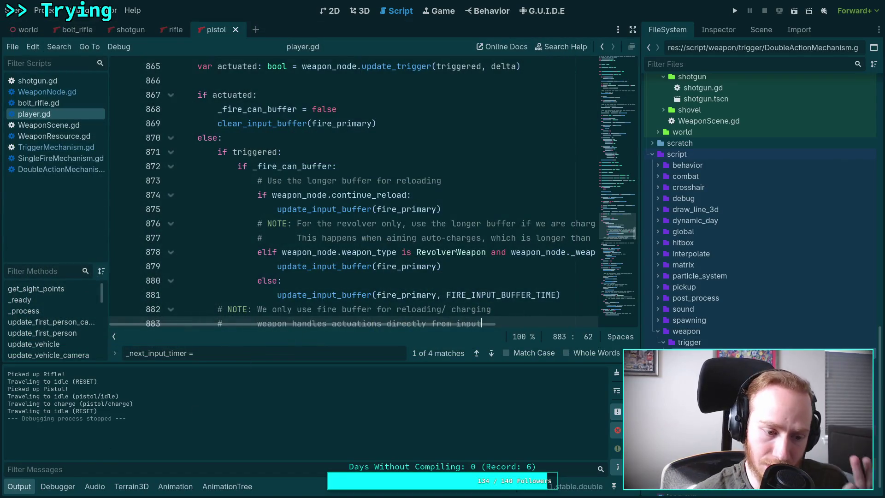
- Hide the output log and jump to the update_trigger definition from the call on line 865
click(26, 485)
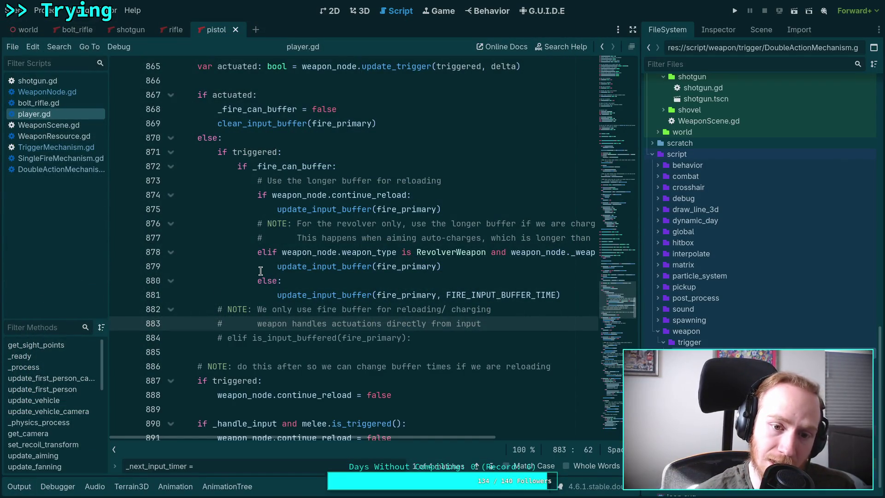
scroll(261, 271, up, 4)
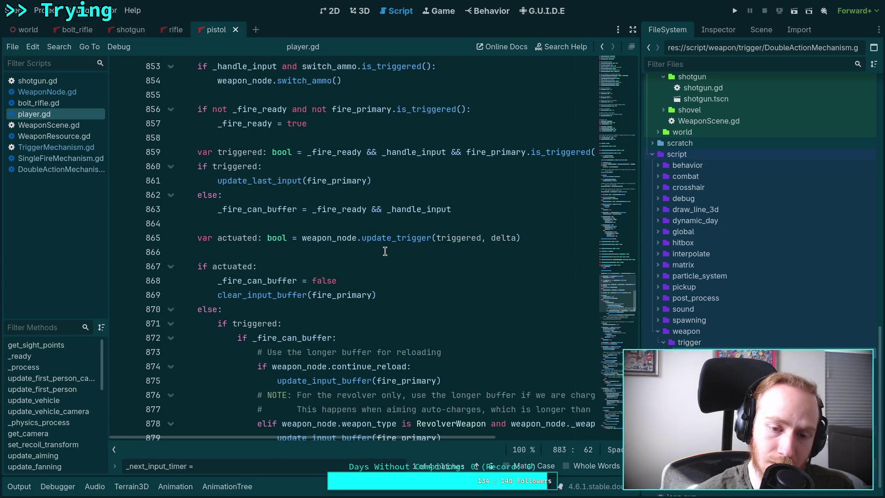
click(396, 242)
right_click(397, 244)
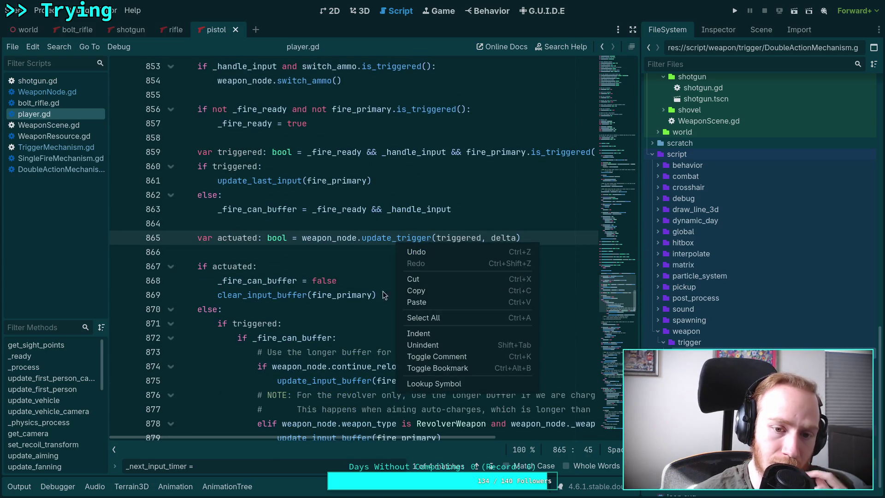
click(443, 384)
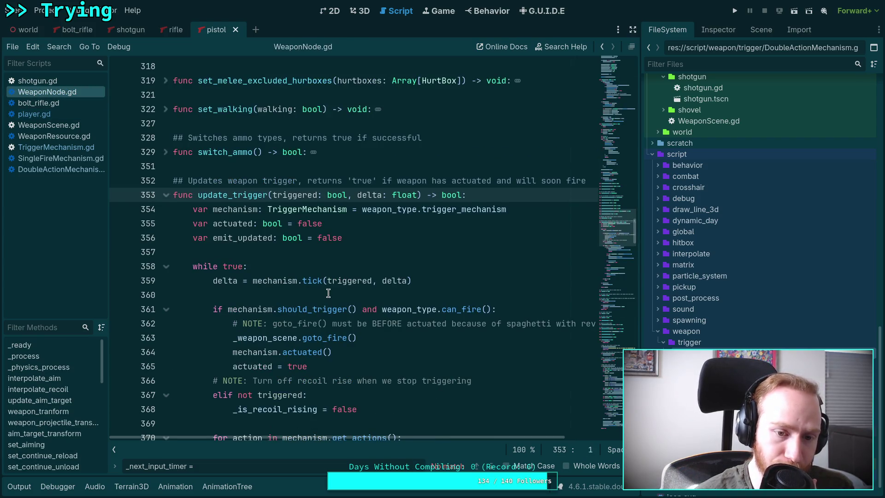
- Highlight the triggered parameter's uses, then jump from the mechanism's tick call to its definition
scroll(328, 293, down, 2)
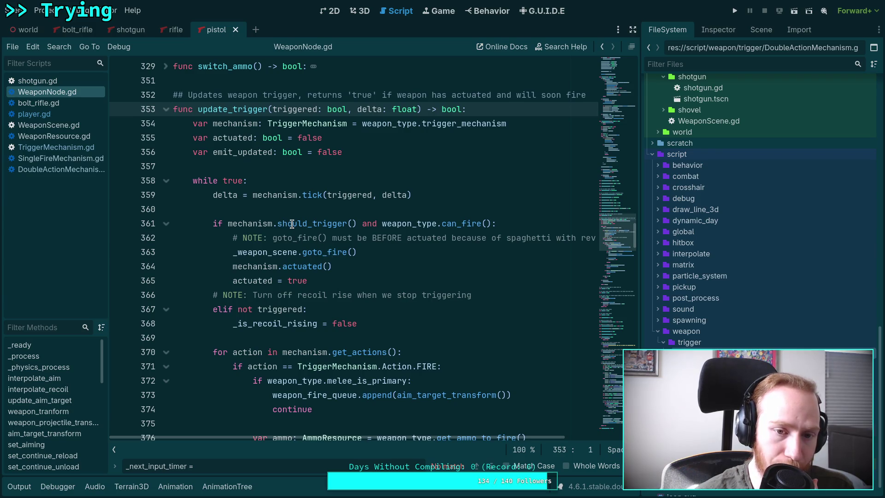
mouse_move(292, 224)
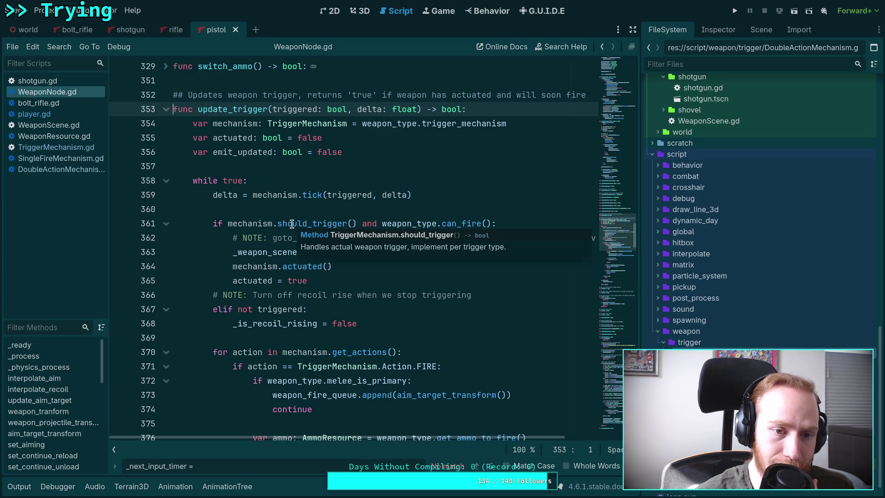
double_click(281, 111)
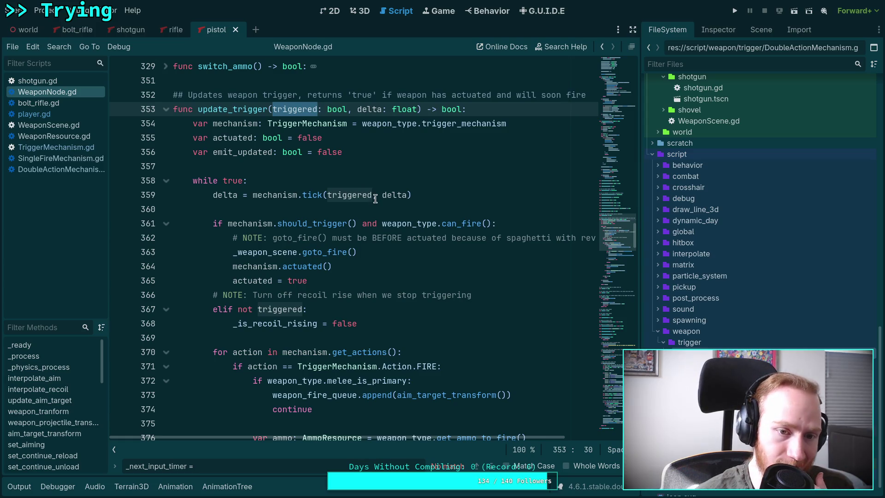
scroll(375, 198, down, 15)
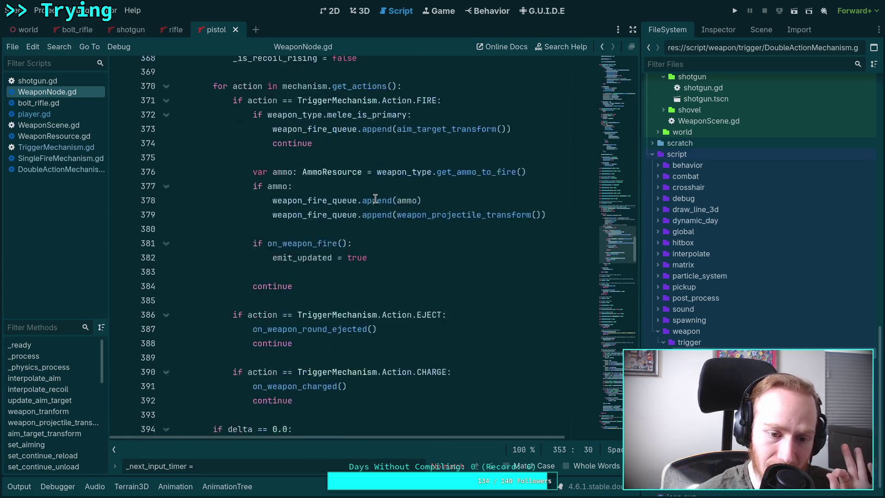
scroll(375, 198, down, 3)
scroll(376, 199, down, 2)
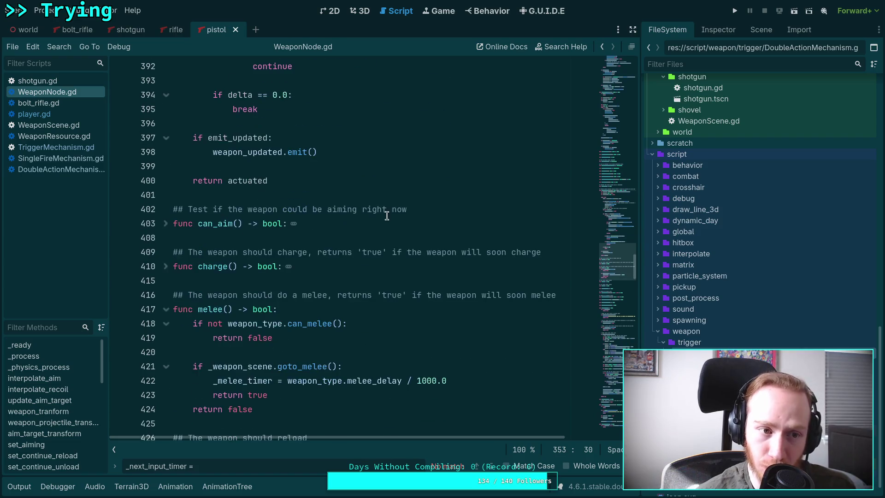
scroll(388, 217, up, 4)
scroll(388, 217, up, 10)
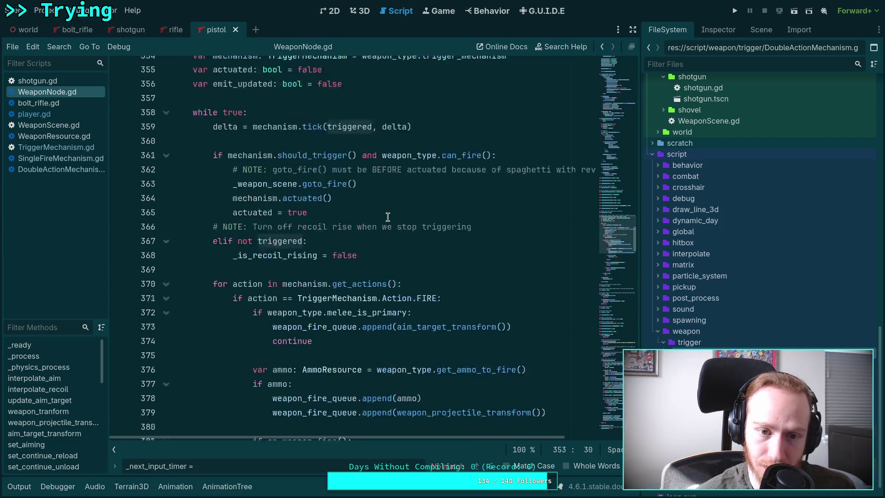
scroll(388, 217, down, 5)
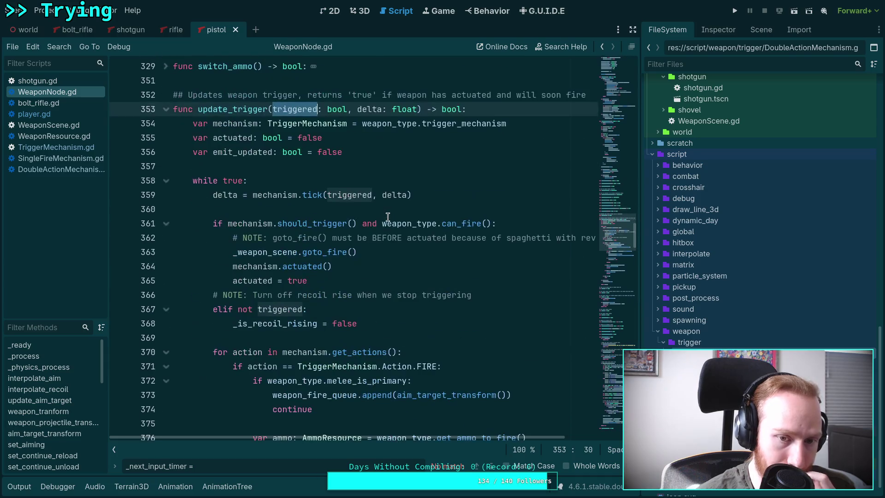
click(317, 195)
right_click(317, 195)
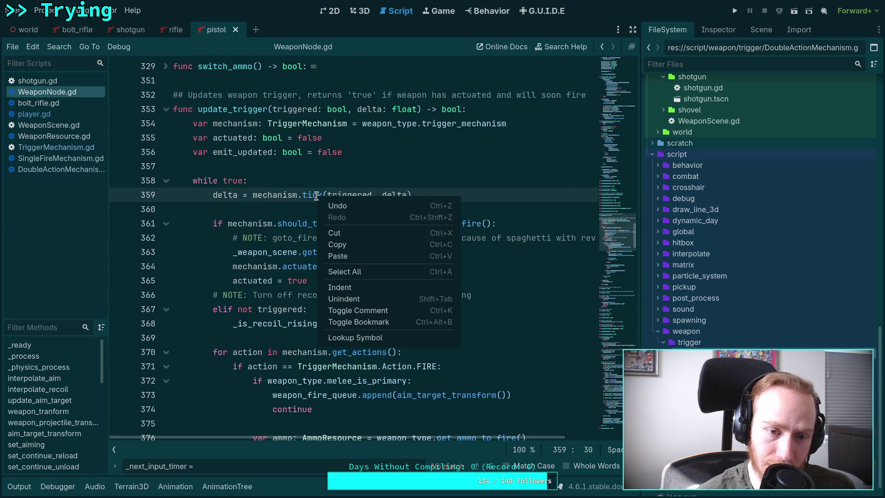
click(374, 338)
- In TriggerMechanism.gd's tick, highlight triggered and the update_trigger call, then open SingleFireMechanism.gd
scroll(252, 267, down, 1)
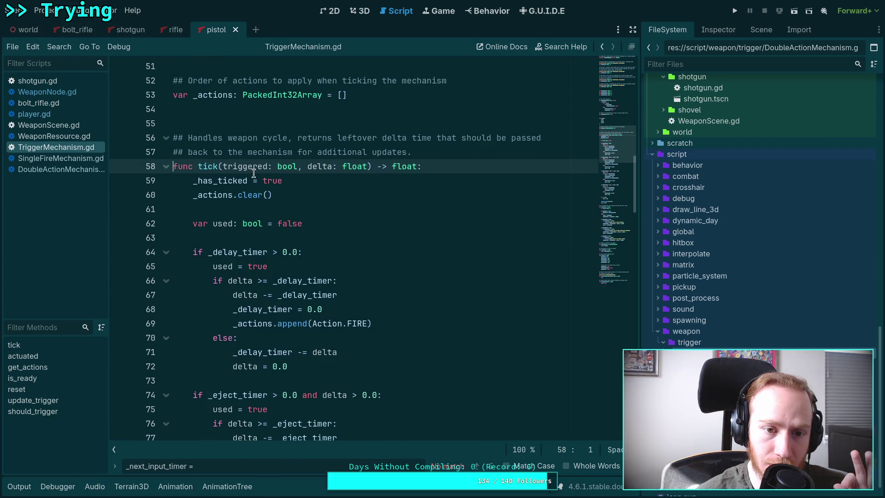
double_click(258, 165)
scroll(367, 281, down, 3)
scroll(367, 281, down, 10)
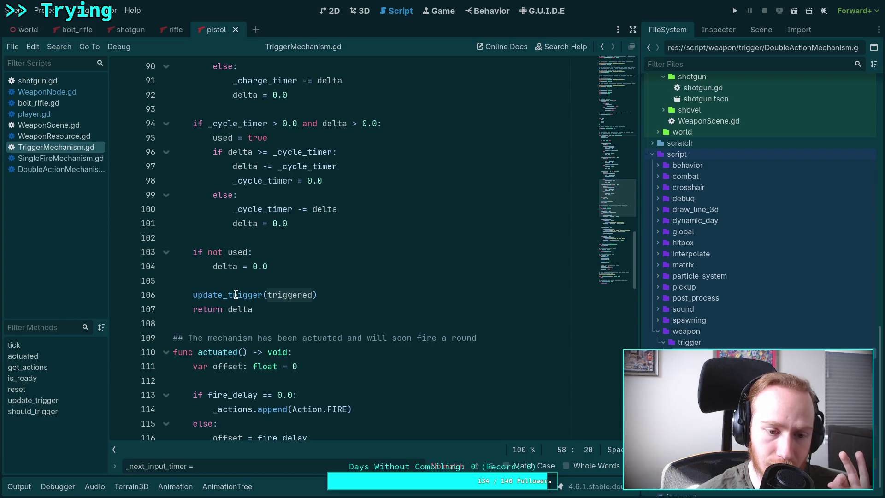
double_click(236, 294)
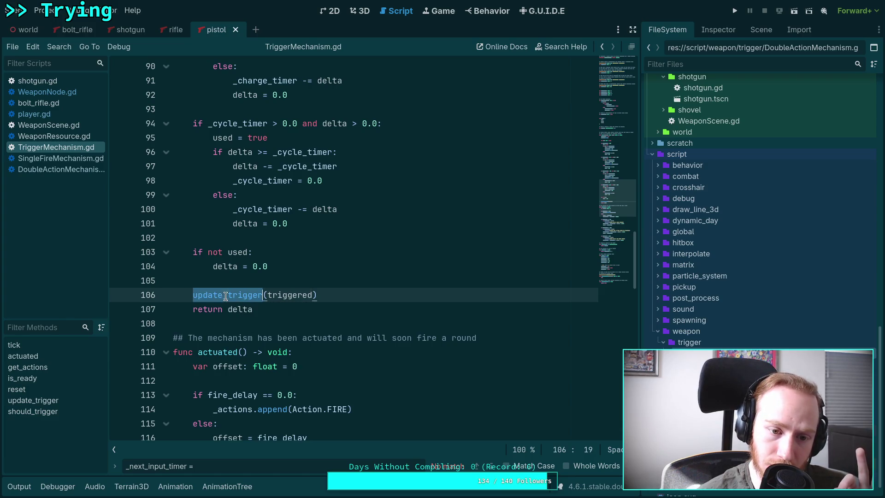
scroll(367, 306, down, 7)
scroll(367, 306, down, 12)
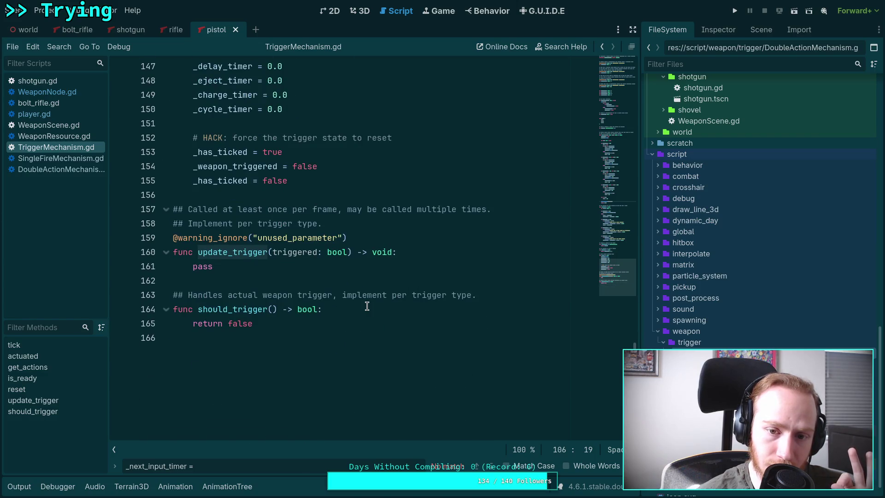
scroll(367, 306, up, 20)
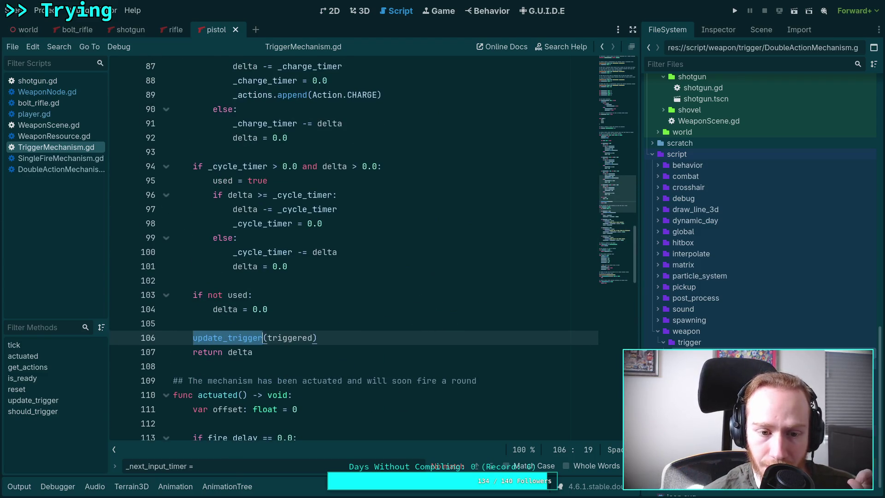
click(714, 364)
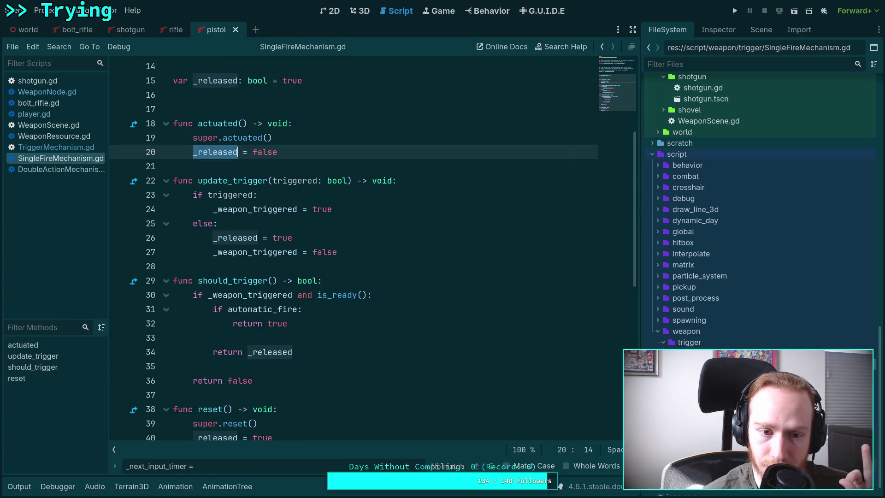
scroll(261, 222, down, 1)
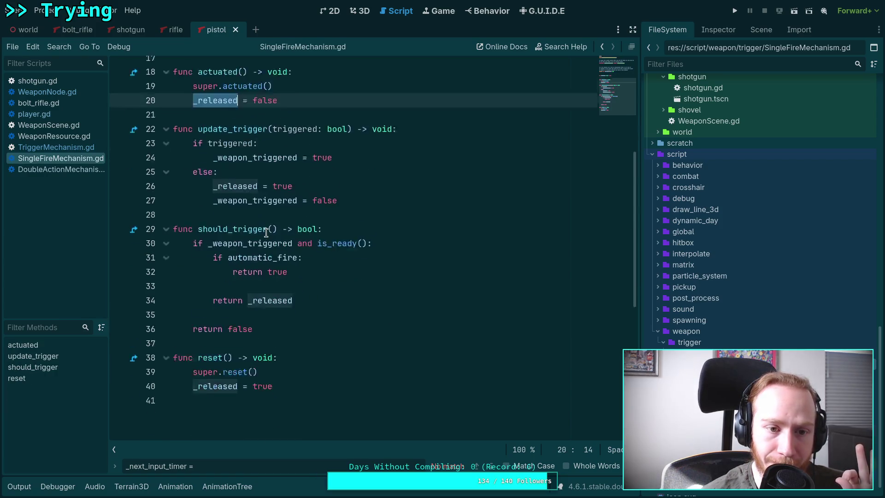
click(229, 153)
double_click(229, 152)
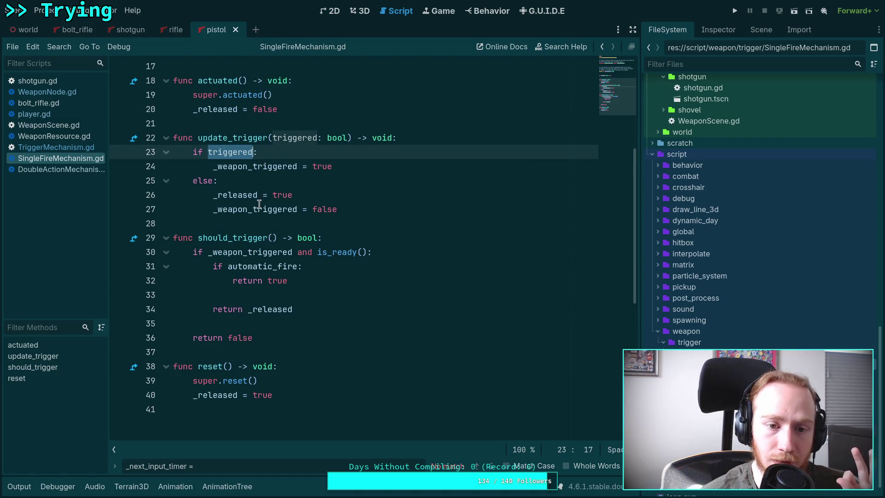
click(305, 180)
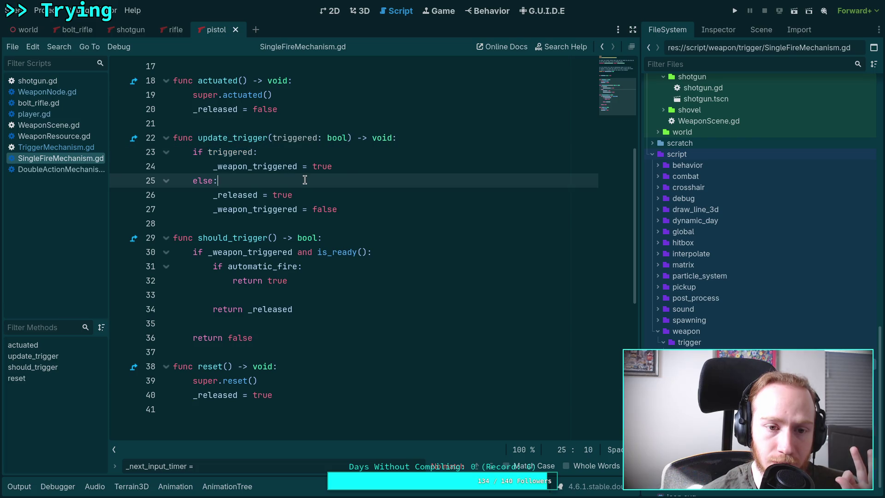
click(360, 167)
double_click(263, 168)
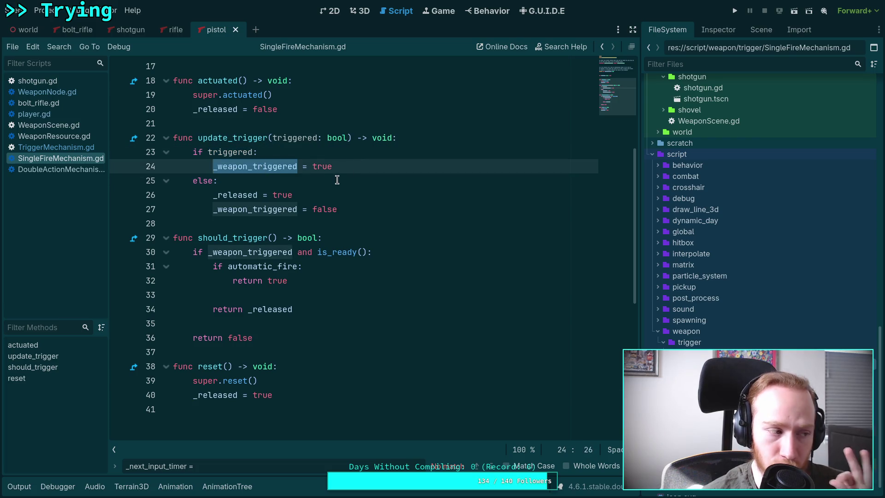
click(355, 167)
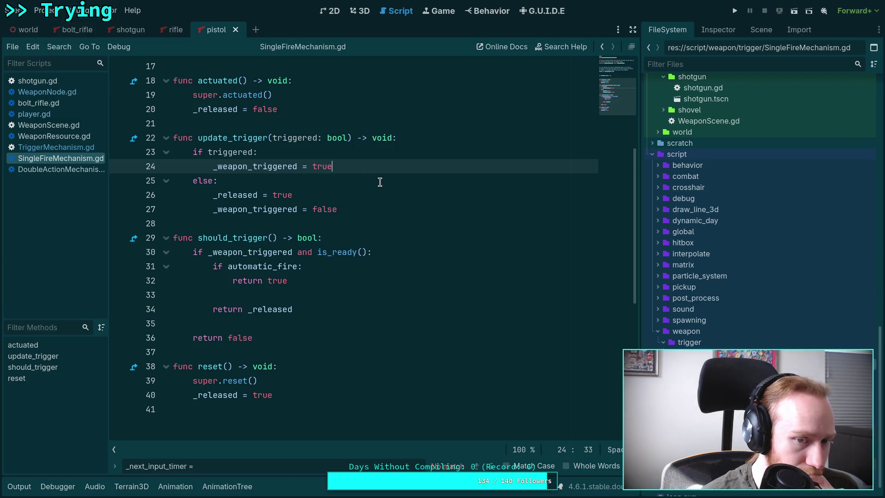
scroll(374, 204, up, 1)
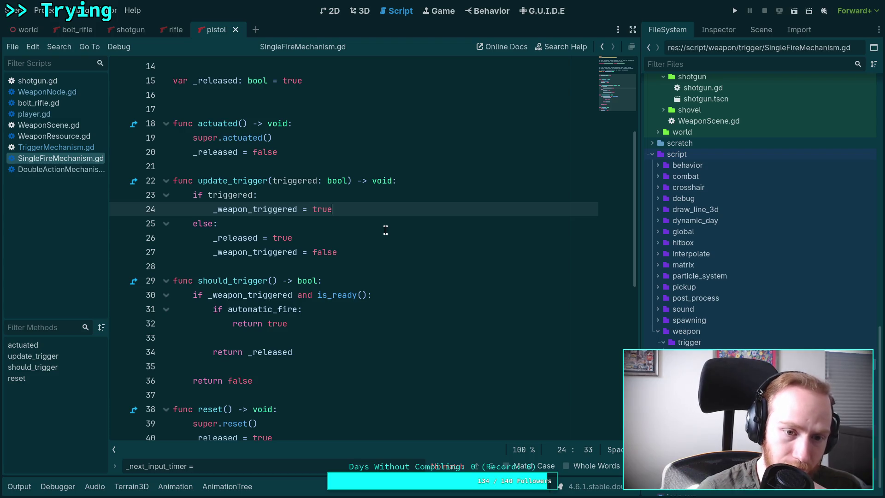
double_click(261, 297)
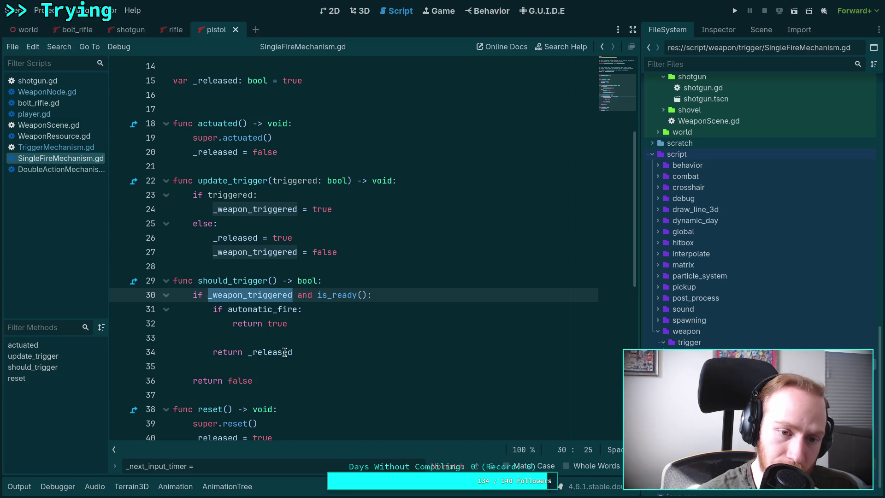
mouse_move(285, 353)
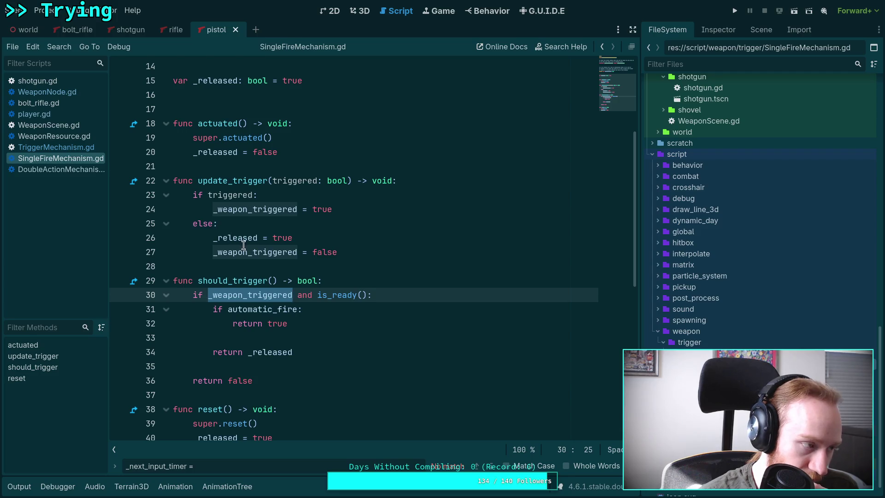
scroll(360, 308, down, 1)
scroll(360, 309, up, 5)
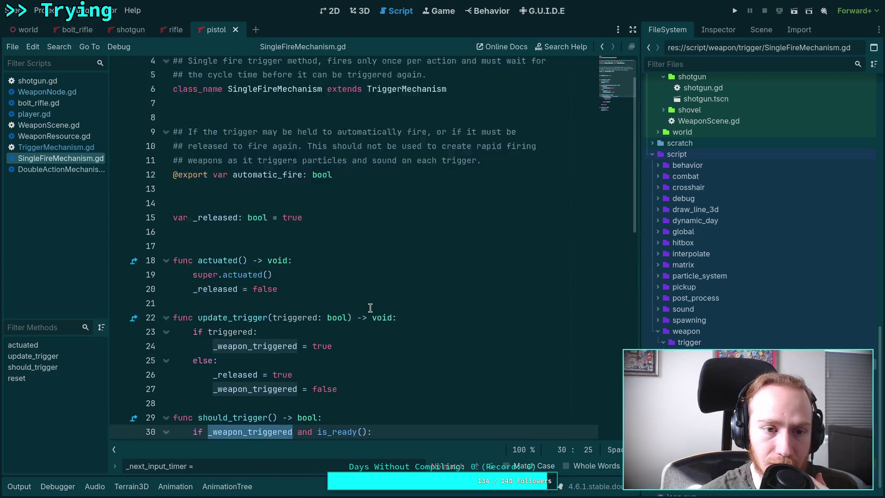
scroll(370, 308, down, 1)
click(43, 148)
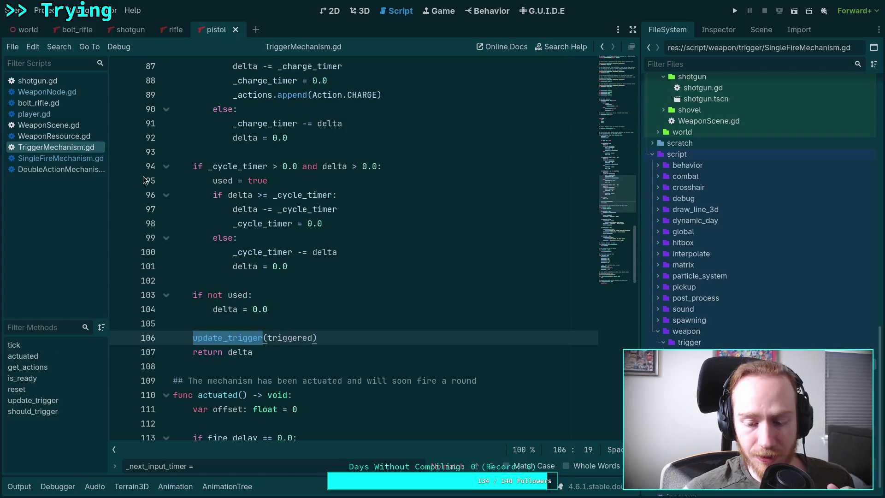
scroll(431, 228, down, 5)
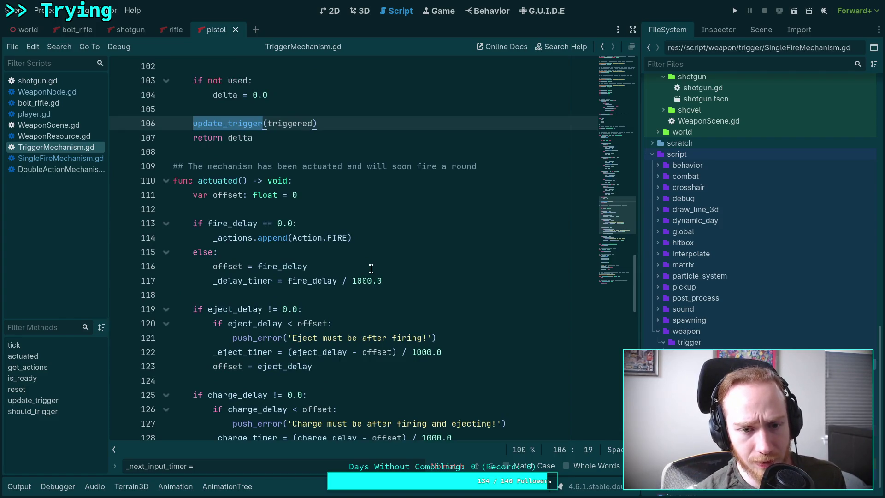
scroll(369, 277, down, 6)
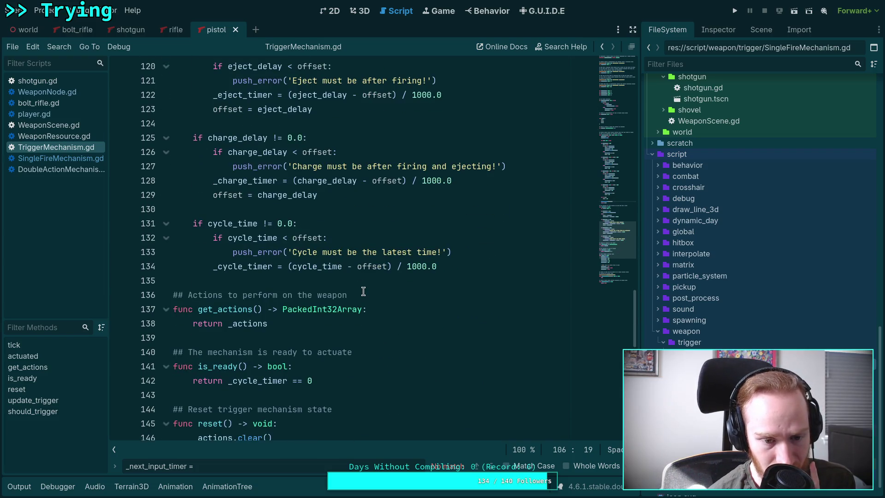
scroll(364, 291, down, 7)
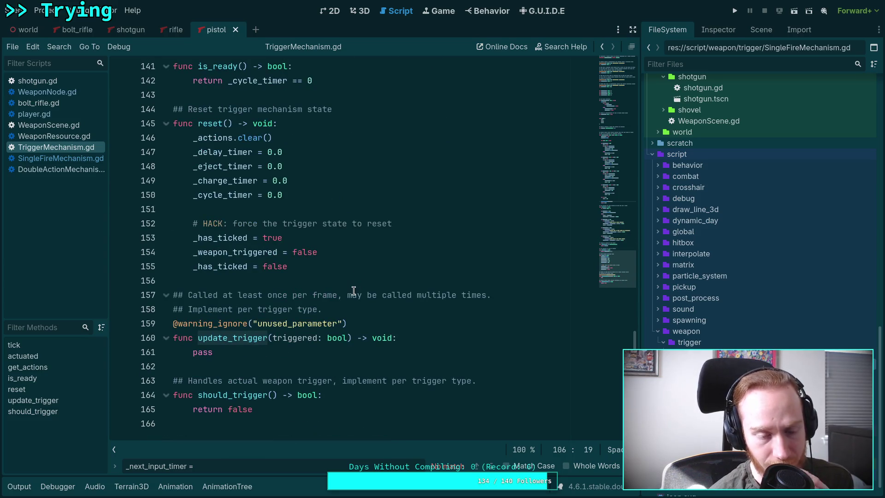
scroll(353, 291, up, 20)
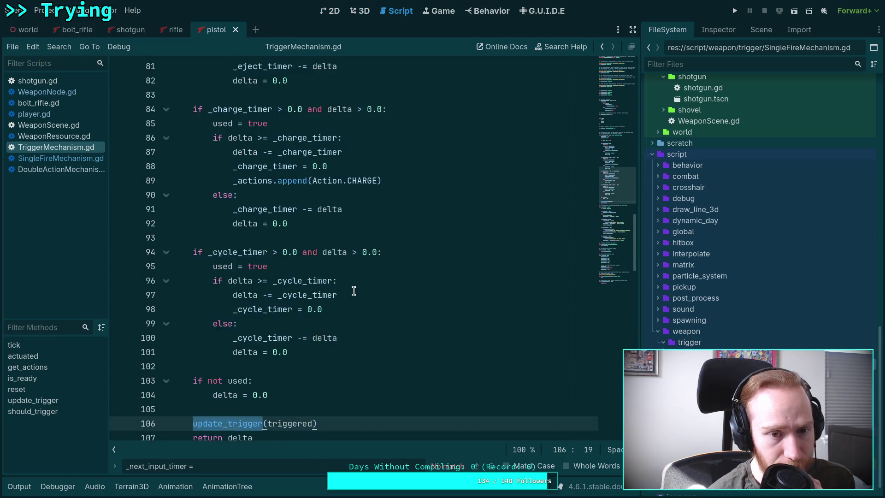
scroll(354, 290, up, 11)
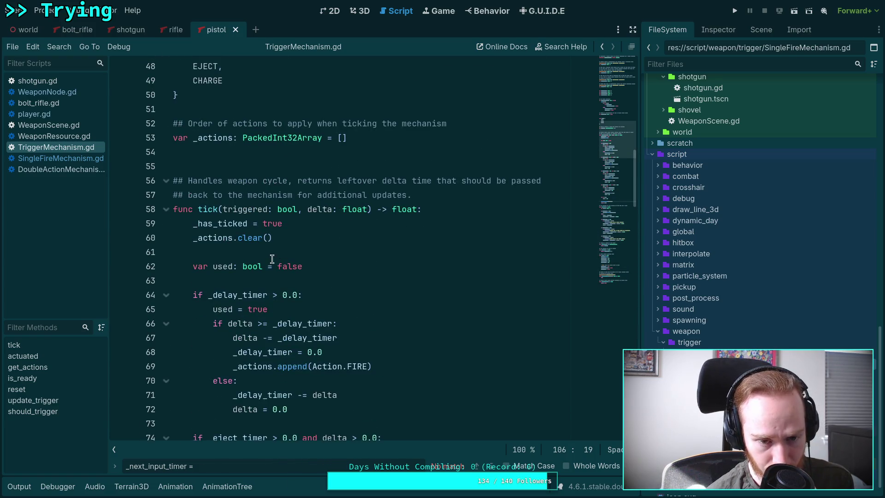
scroll(198, 238, down, 3)
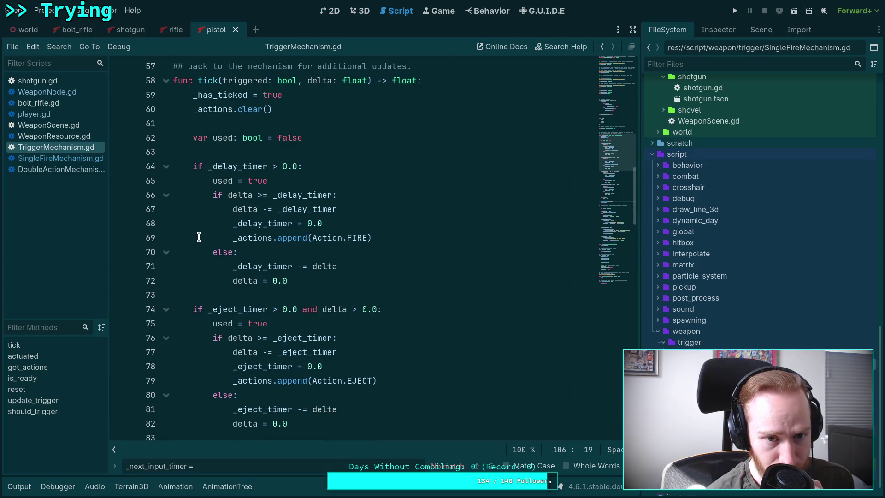
scroll(199, 238, down, 12)
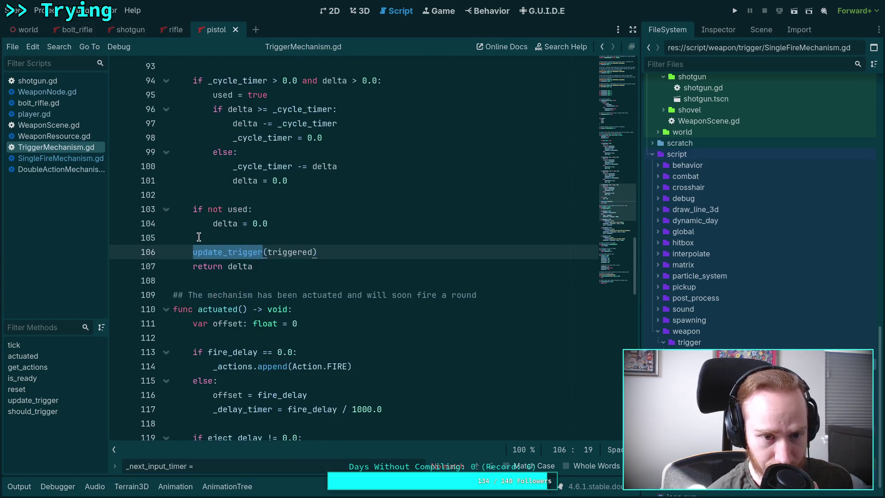
scroll(199, 237, down, 14)
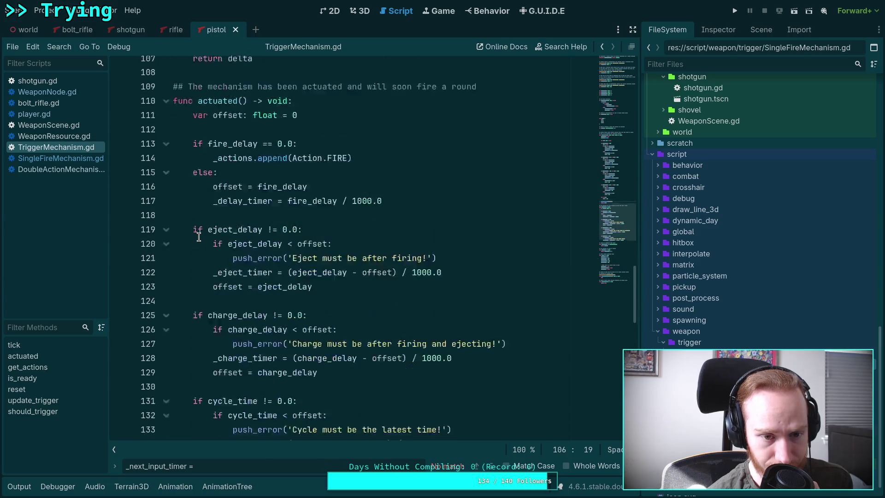
scroll(198, 237, down, 3)
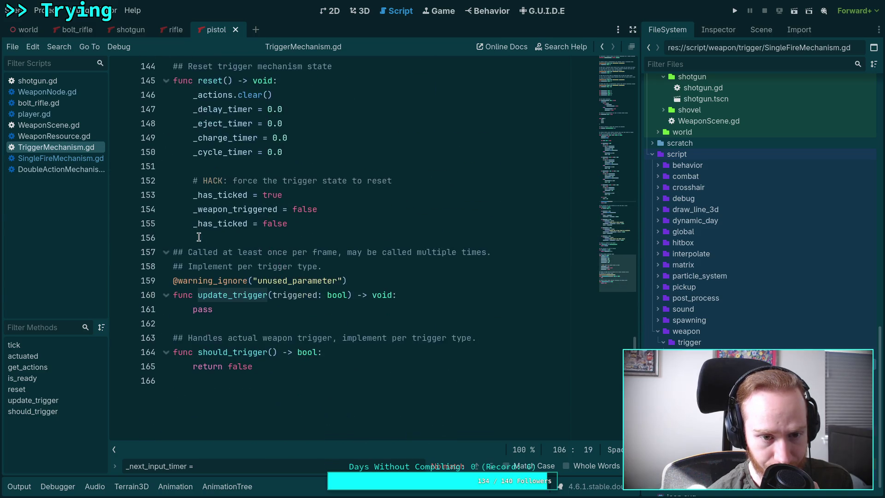
scroll(199, 238, up, 18)
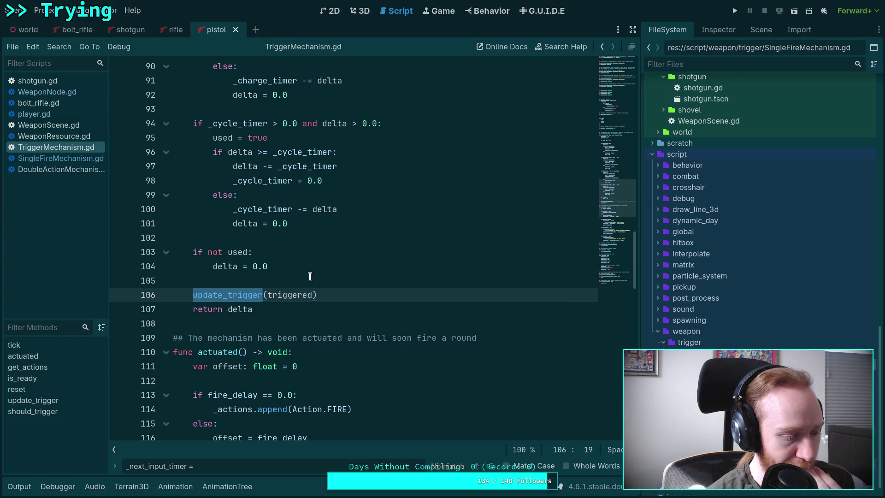
scroll(310, 277, up, 2)
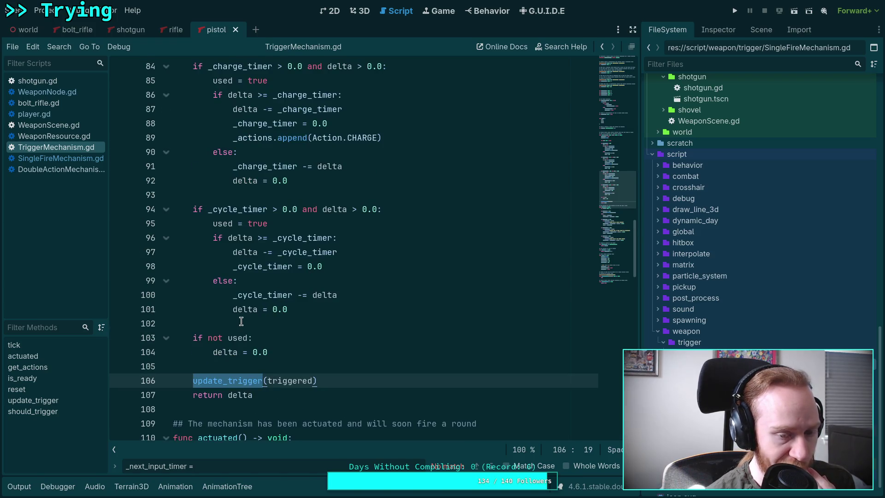
scroll(240, 321, up, 2)
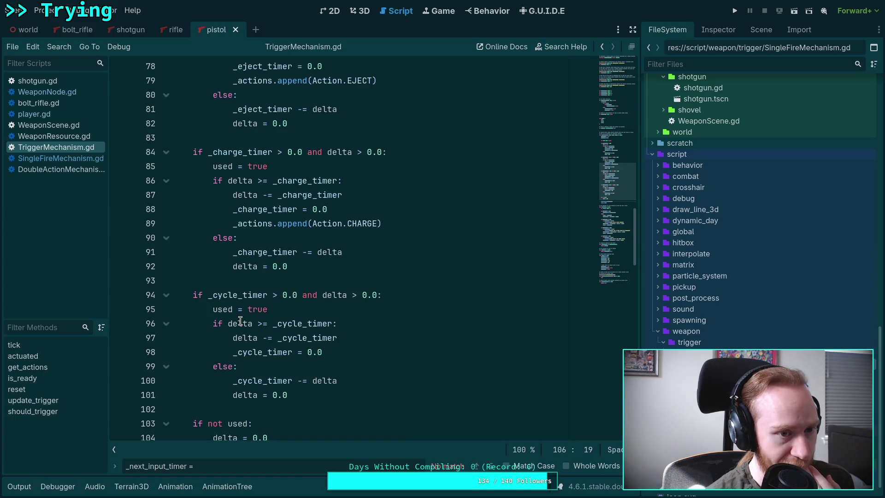
scroll(240, 321, up, 7)
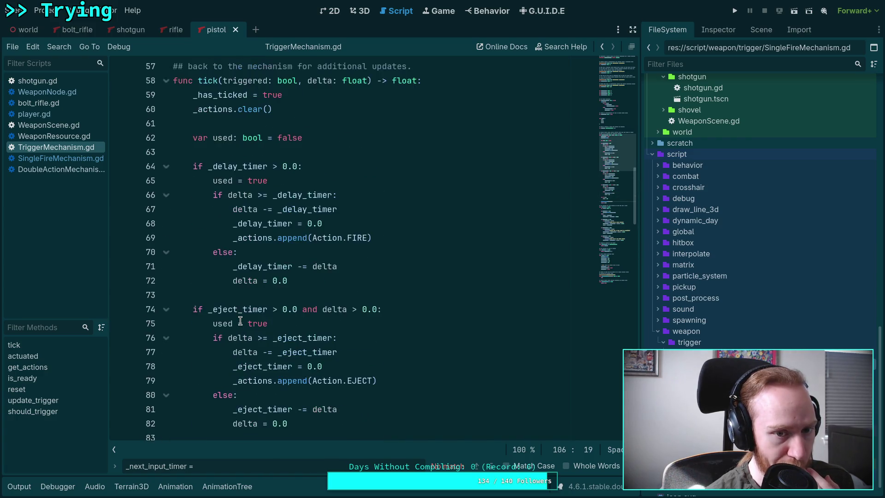
scroll(241, 321, up, 2)
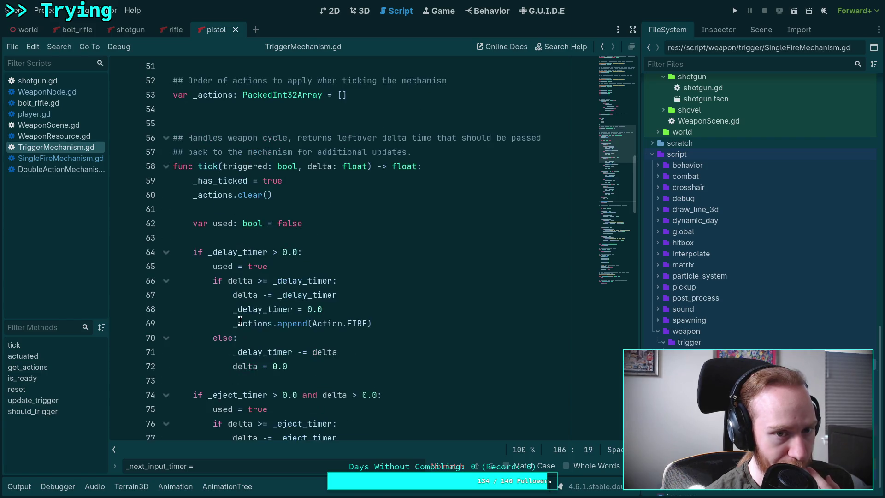
scroll(240, 321, down, 3)
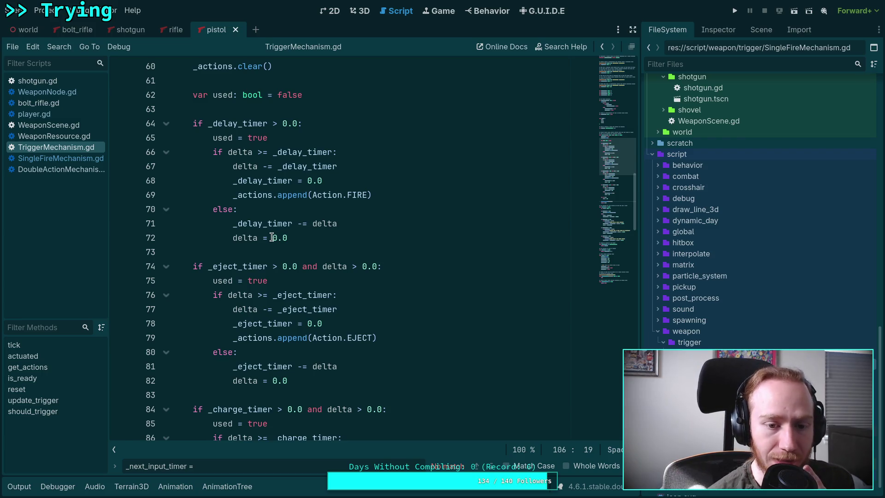
scroll(291, 251, up, 2)
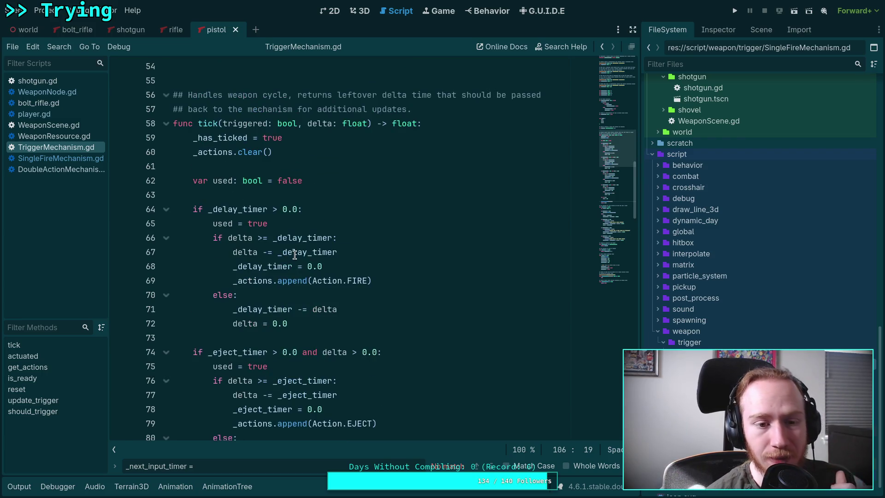
scroll(383, 327, down, 5)
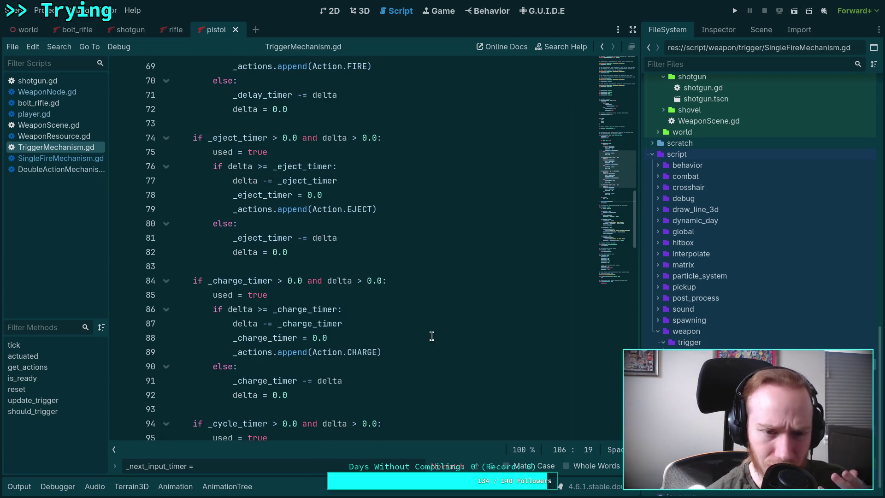
scroll(429, 322, up, 4)
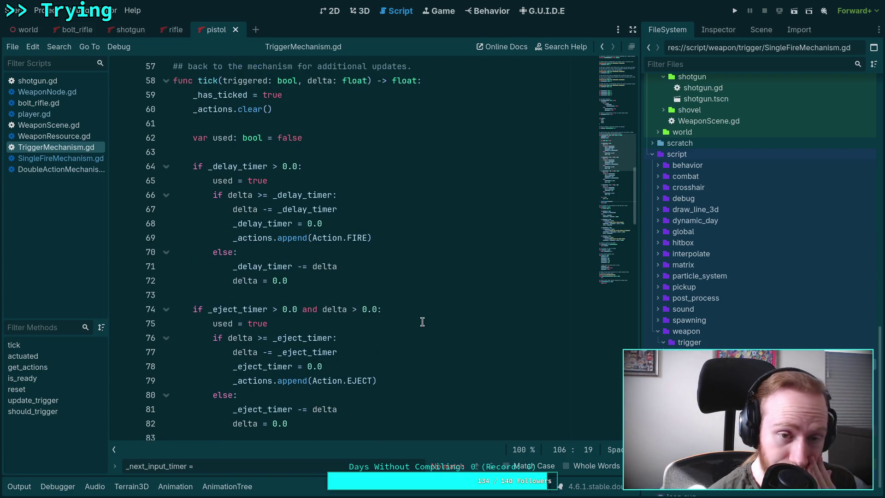
scroll(423, 322, up, 2)
scroll(422, 322, up, 1)
scroll(423, 322, down, 4)
scroll(423, 322, up, 6)
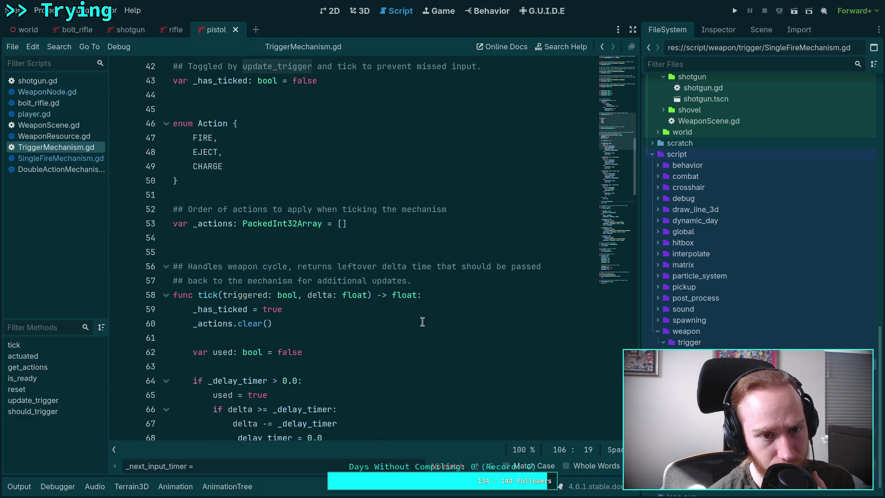
scroll(423, 322, down, 9)
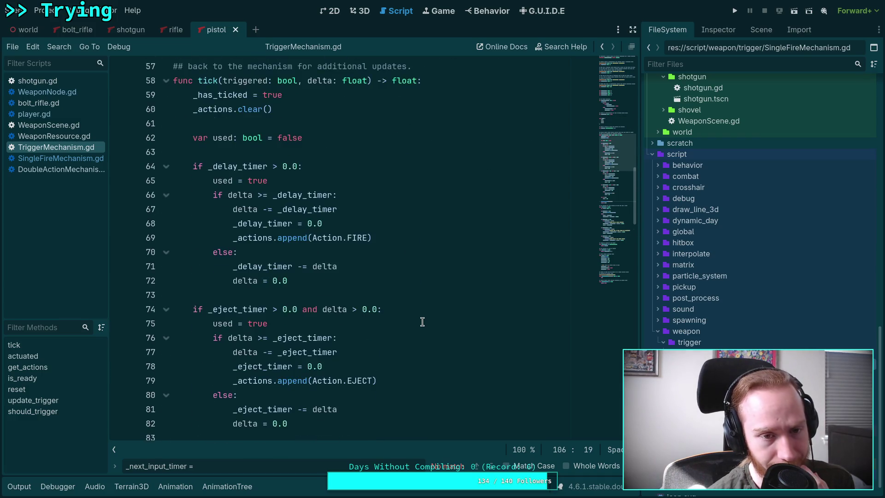
scroll(423, 322, down, 3)
scroll(423, 321, down, 2)
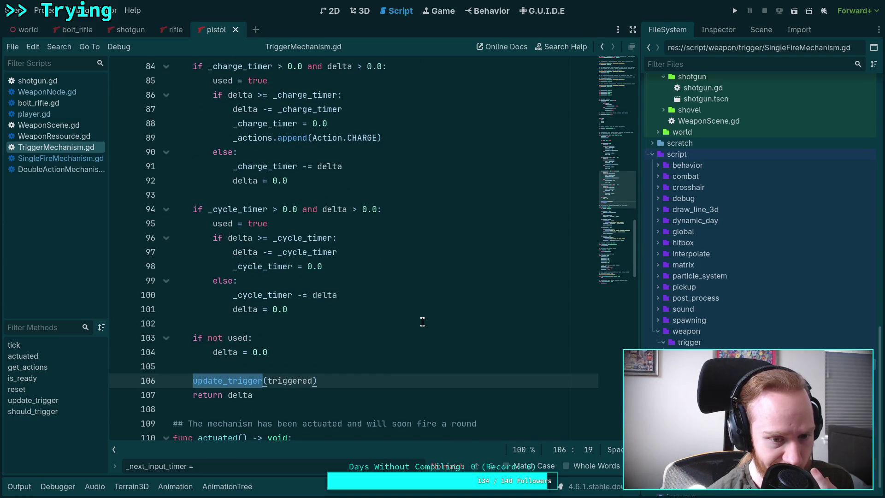
scroll(422, 322, up, 7)
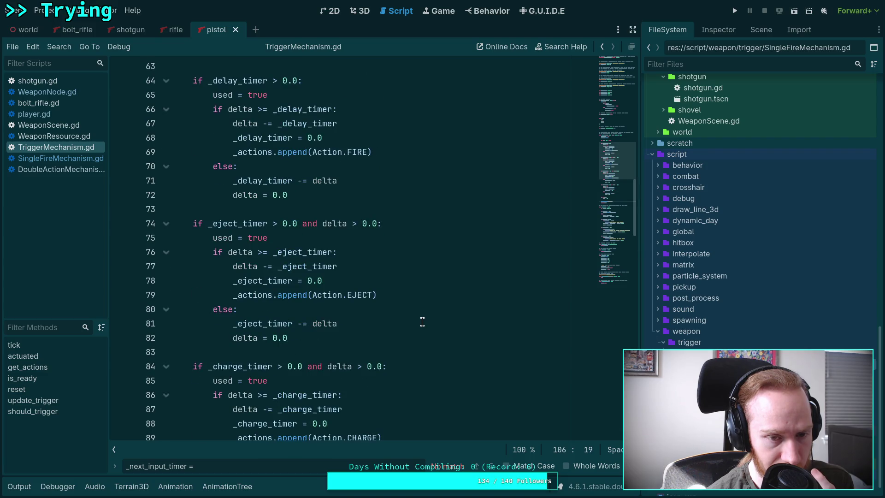
scroll(423, 322, up, 7)
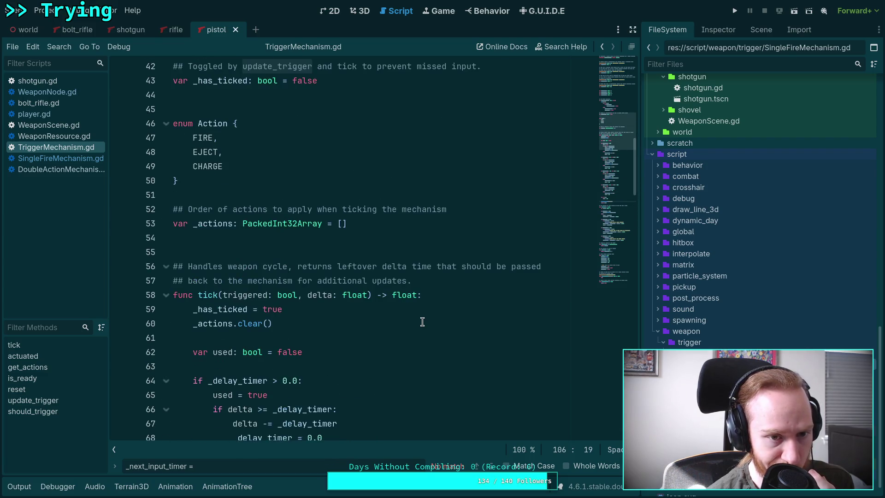
scroll(422, 322, down, 12)
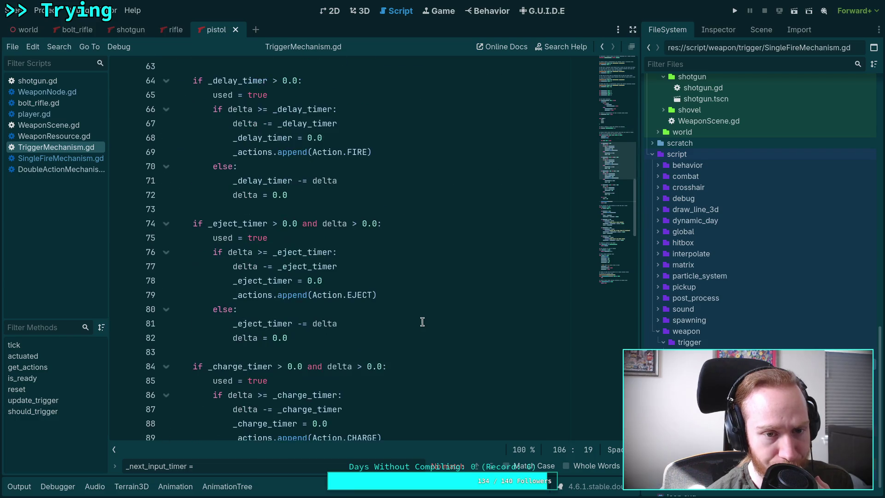
scroll(422, 322, down, 3)
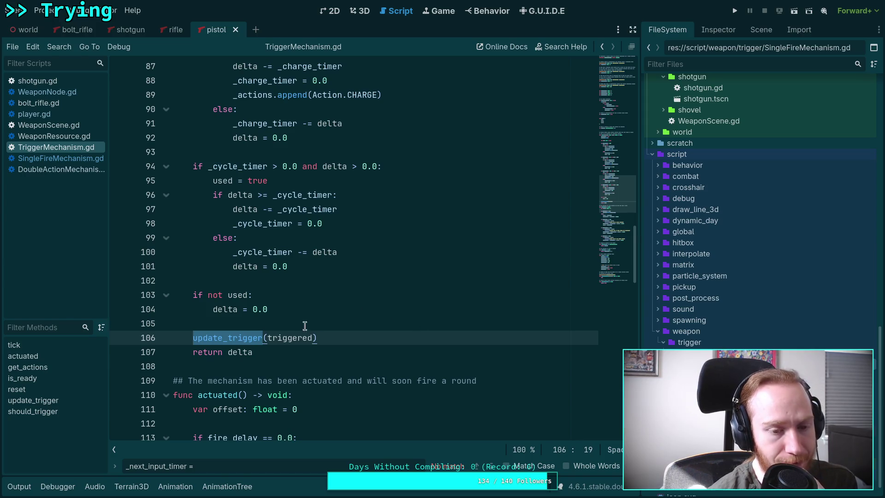
scroll(302, 325, down, 7)
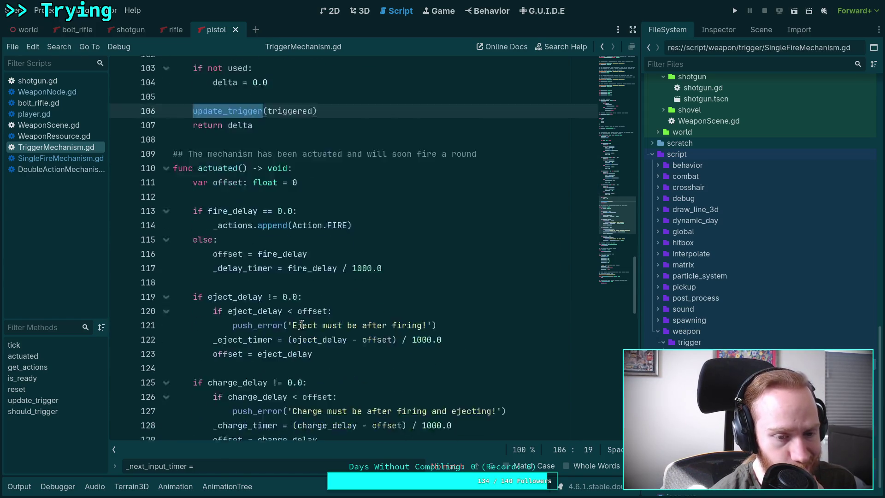
scroll(302, 324, down, 3)
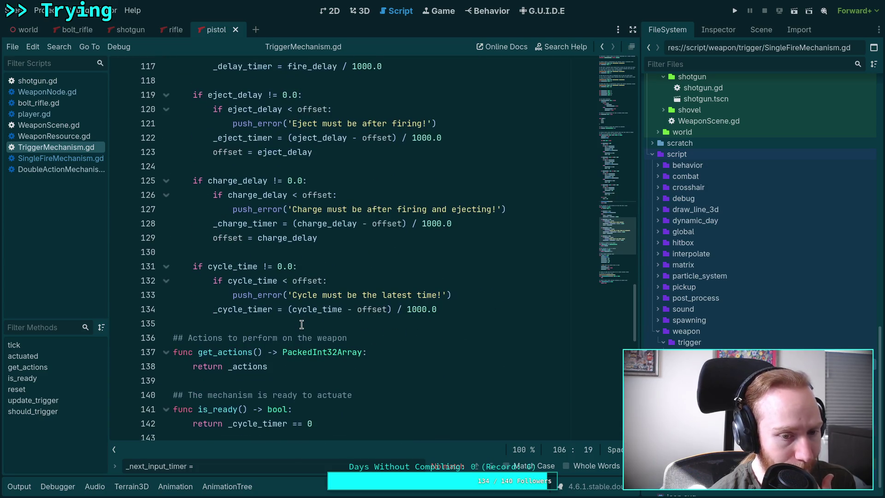
scroll(301, 325, up, 2)
scroll(302, 324, up, 9)
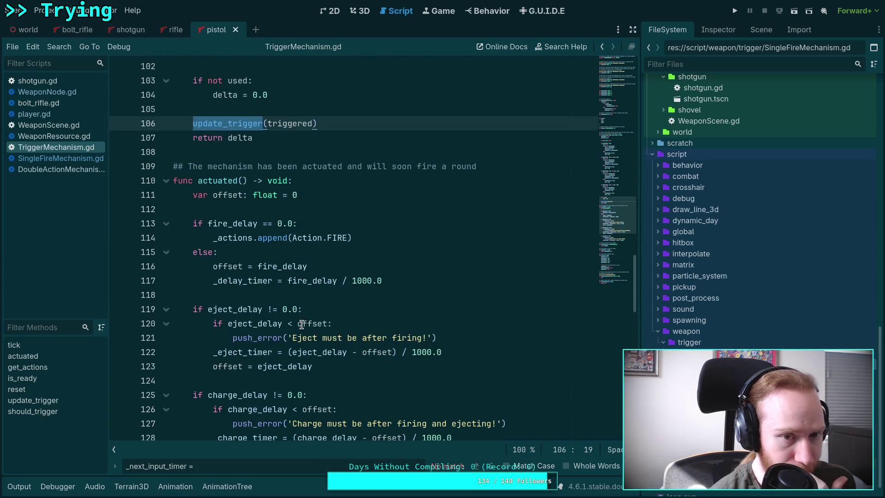
scroll(301, 324, up, 11)
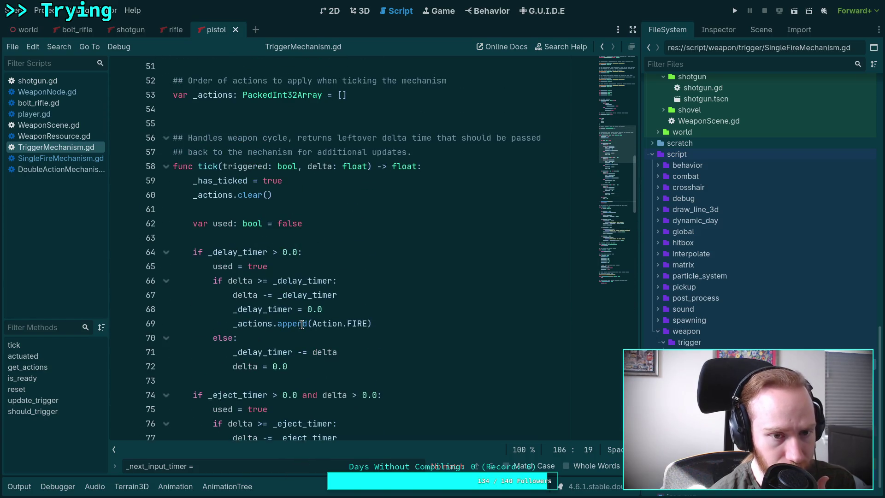
scroll(301, 324, down, 18)
scroll(302, 325, down, 4)
click(261, 322)
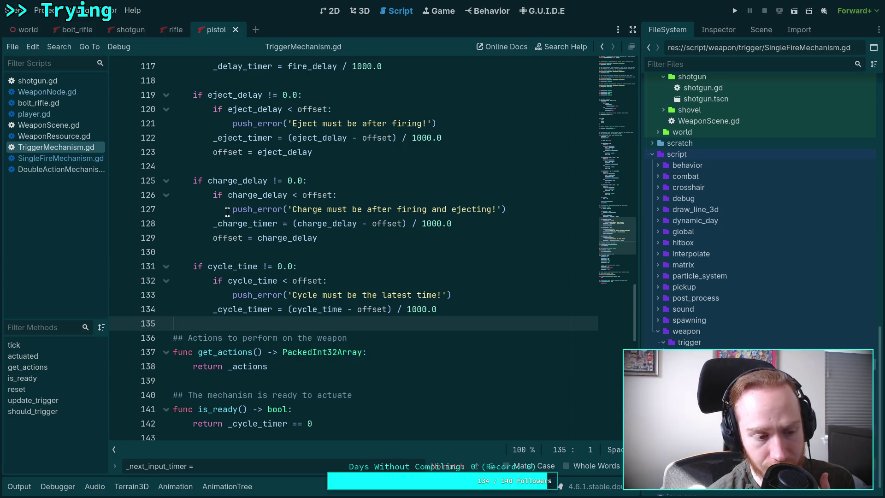
- Glance at WeaponResource.gd and WeaponScene.gd, then open WeaponNode.gd at update_trigger
click(77, 133)
click(78, 125)
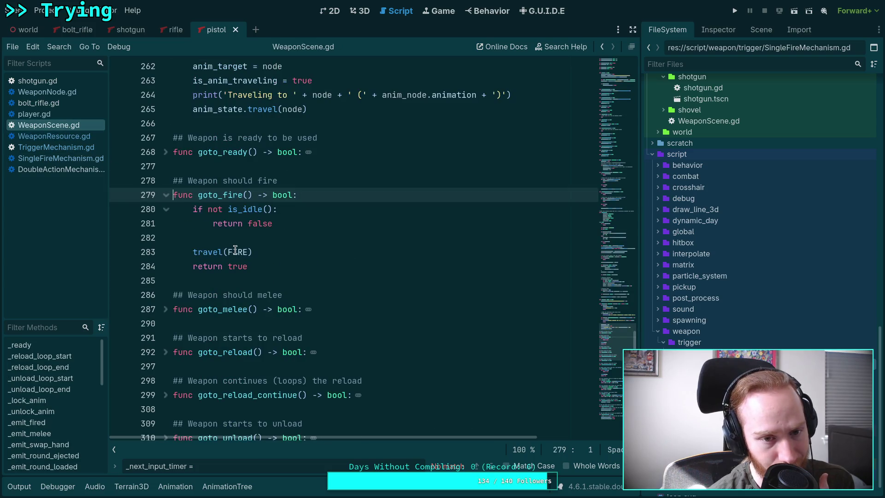
click(69, 135)
scroll(232, 207, up, 6)
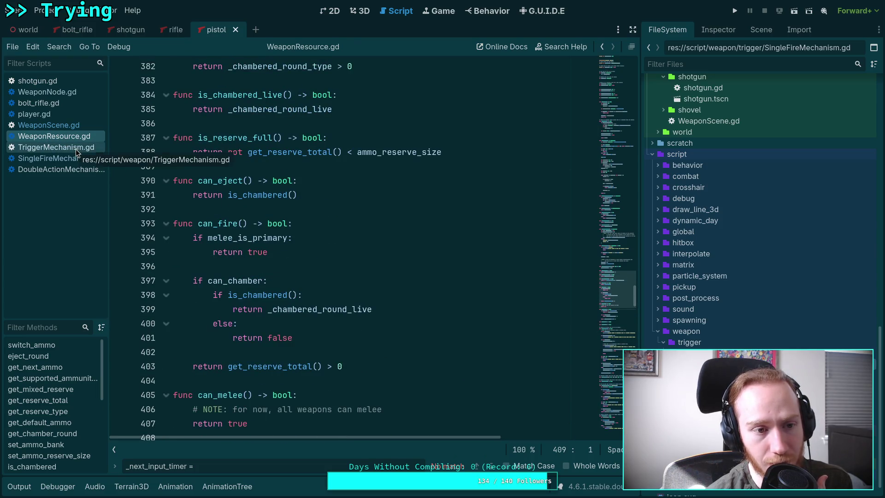
click(79, 93)
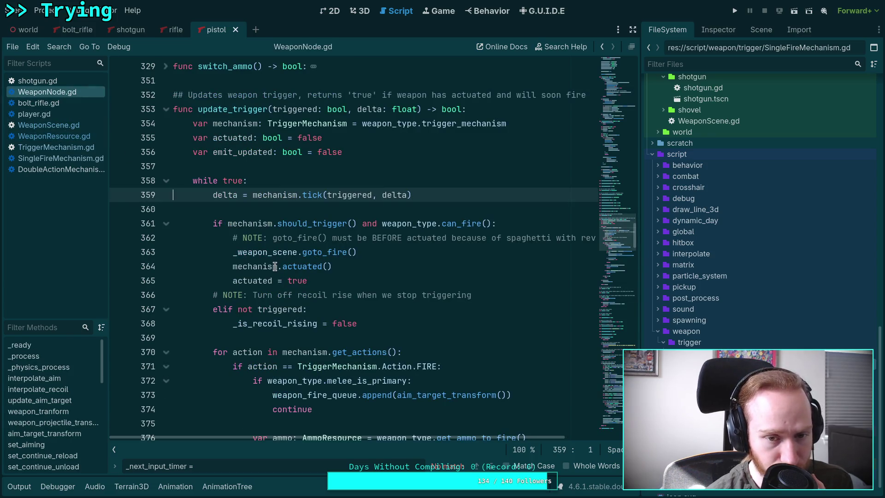
drag(327, 195, 370, 195)
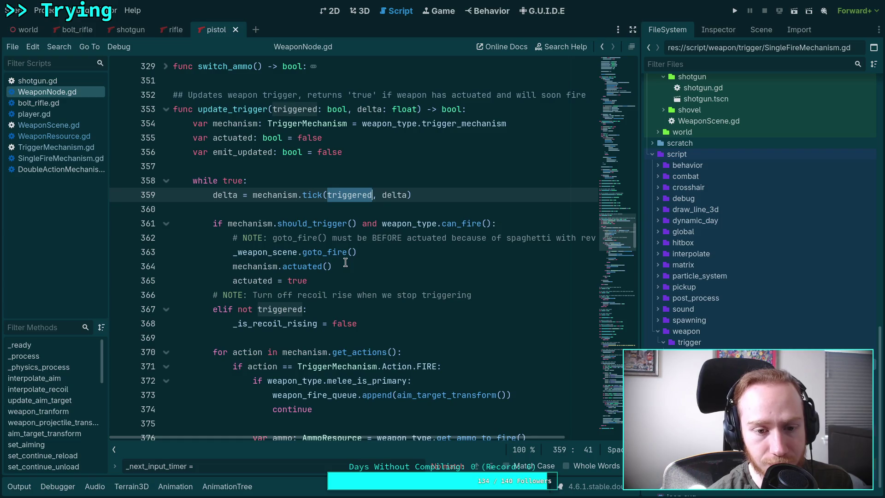
scroll(345, 263, down, 6)
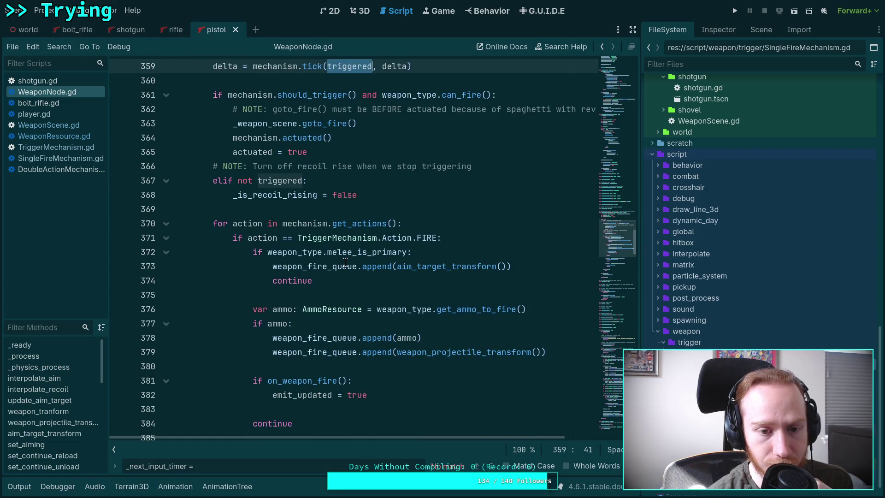
scroll(345, 263, down, 2)
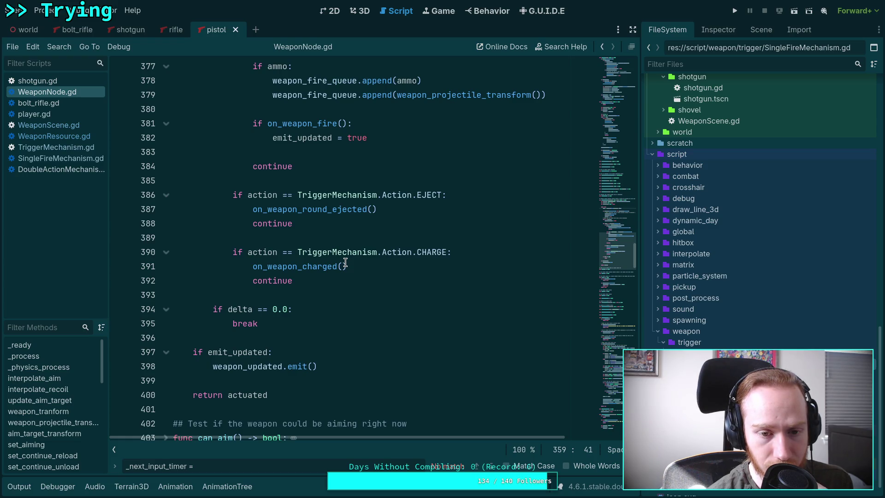
scroll(345, 263, up, 1)
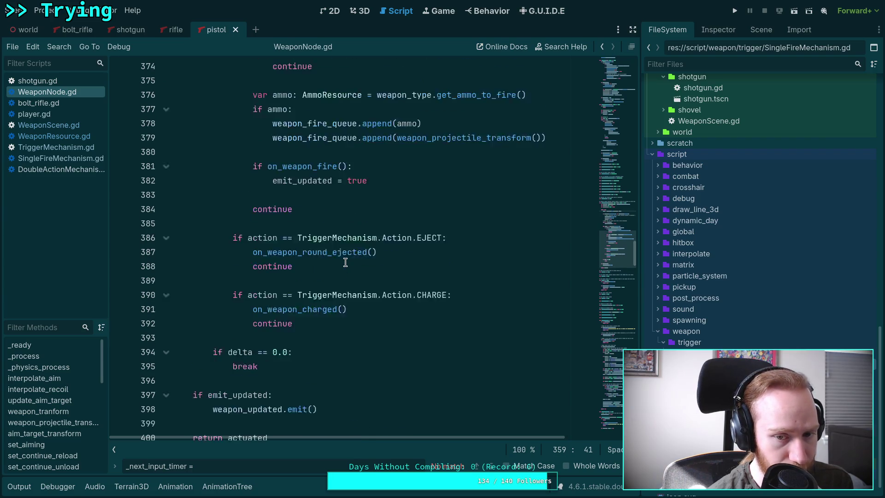
scroll(345, 263, up, 1)
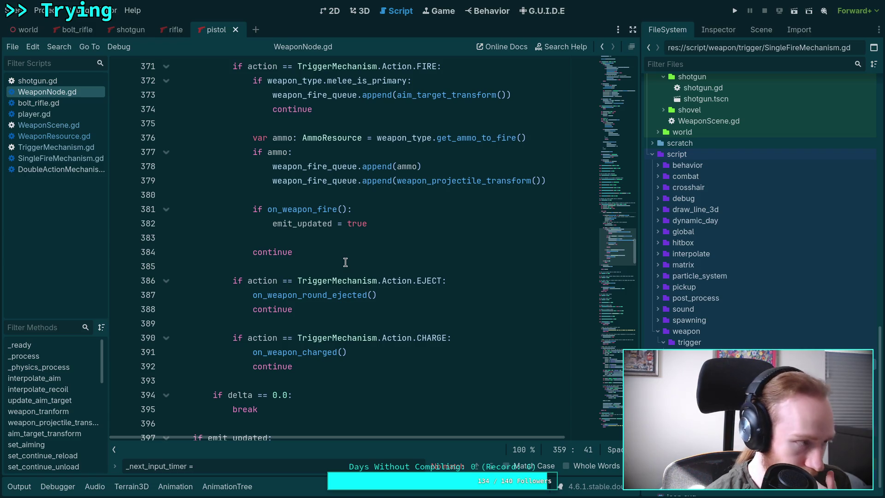
scroll(346, 263, down, 2)
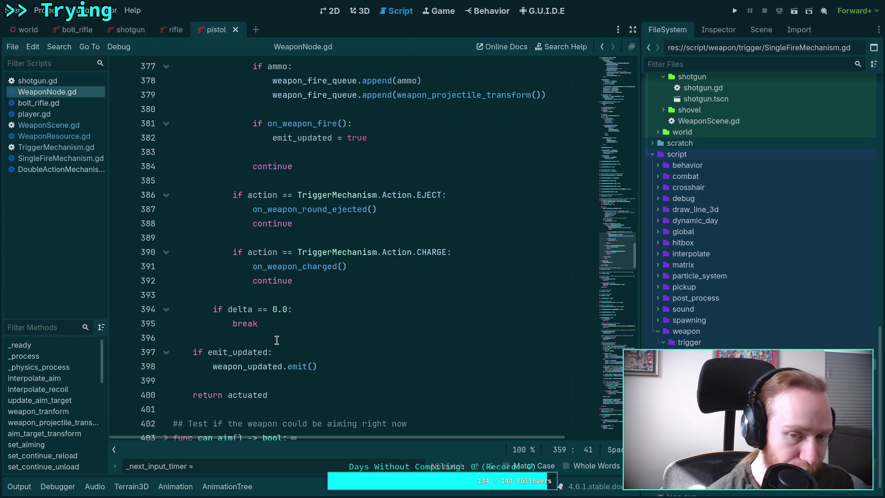
scroll(260, 324, up, 5)
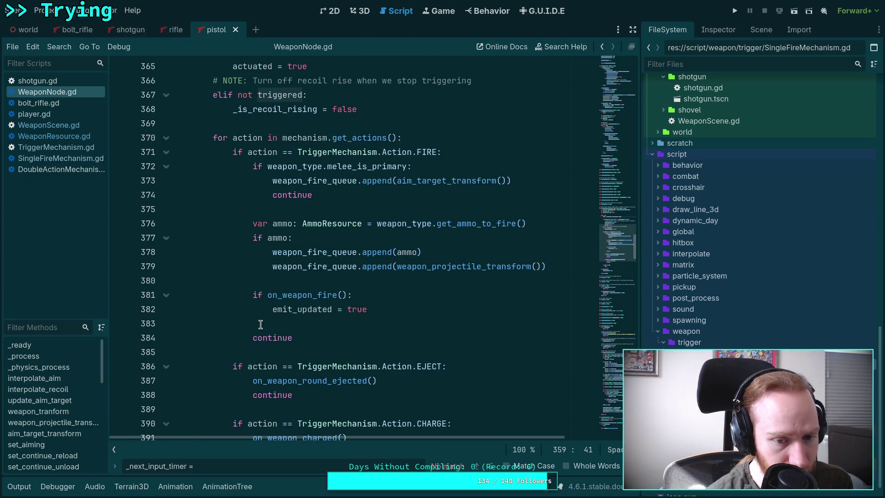
scroll(258, 326, down, 2)
double_click(318, 395)
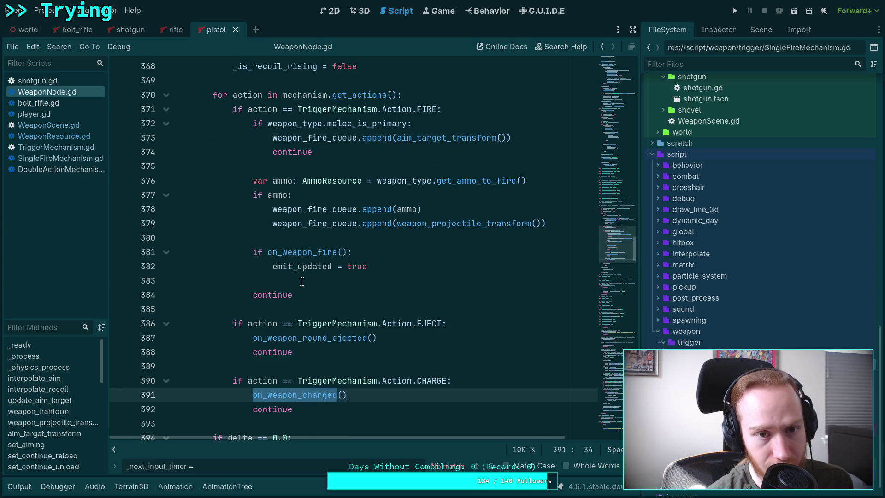
double_click(306, 252)
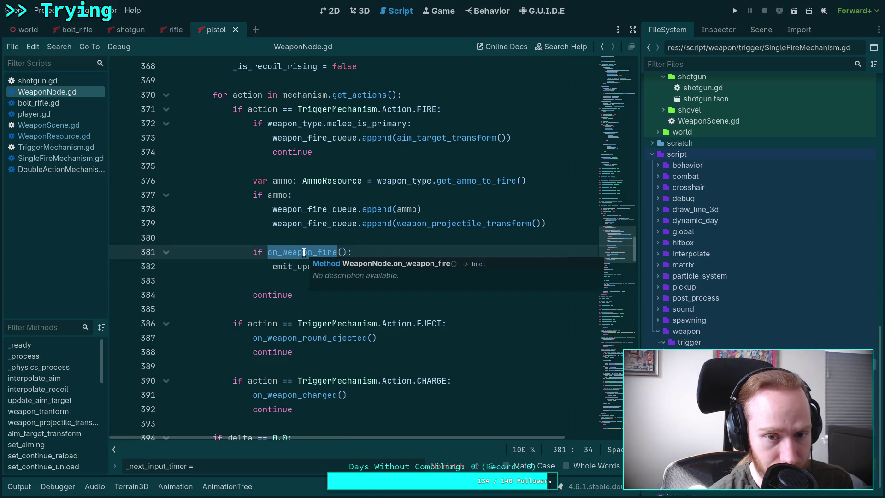
scroll(275, 258, up, 2)
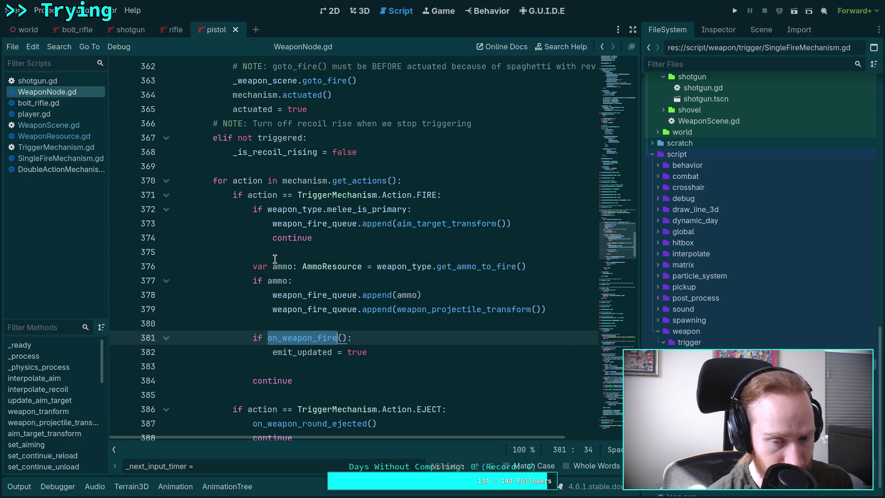
scroll(275, 258, up, 2)
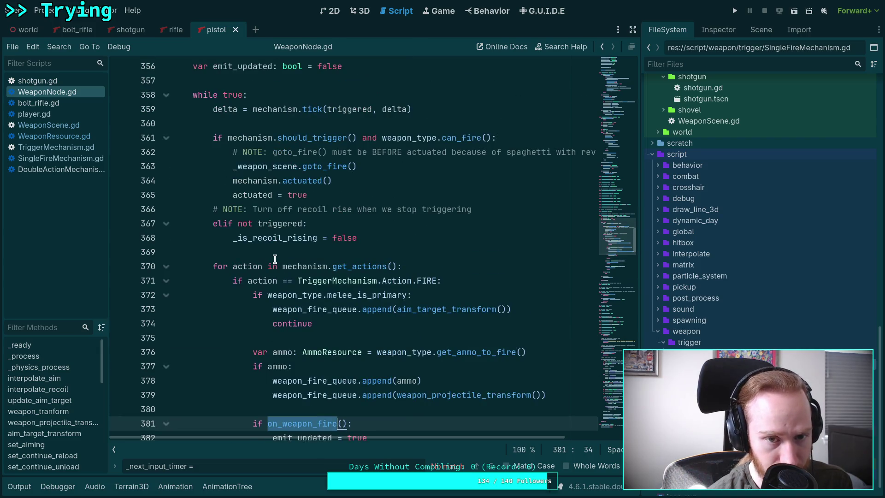
scroll(275, 259, up, 2)
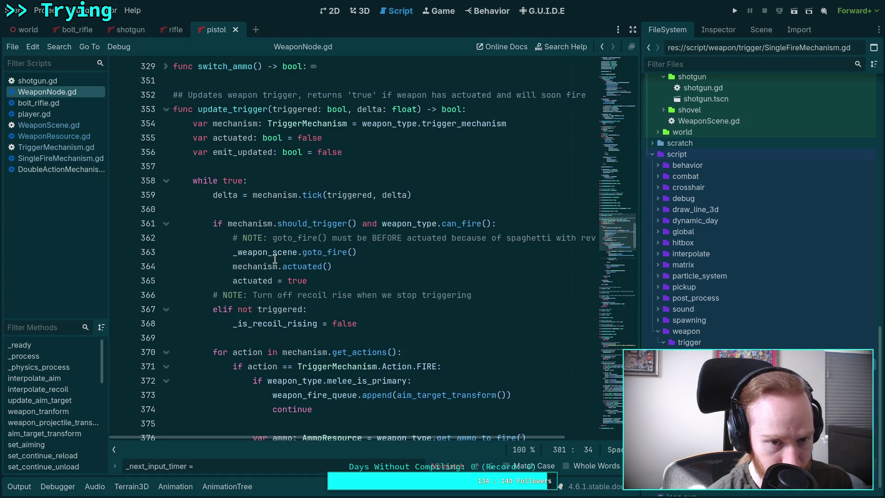
scroll(275, 258, down, 4)
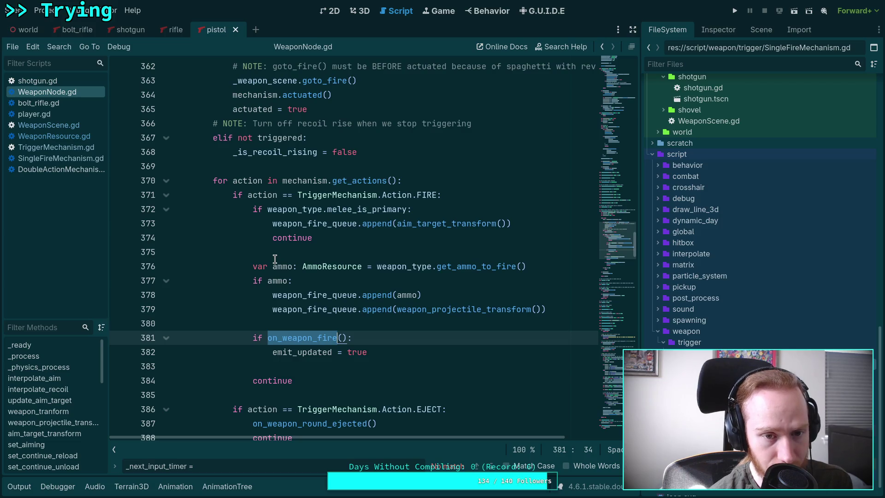
scroll(289, 259, up, 2)
scroll(289, 259, down, 3)
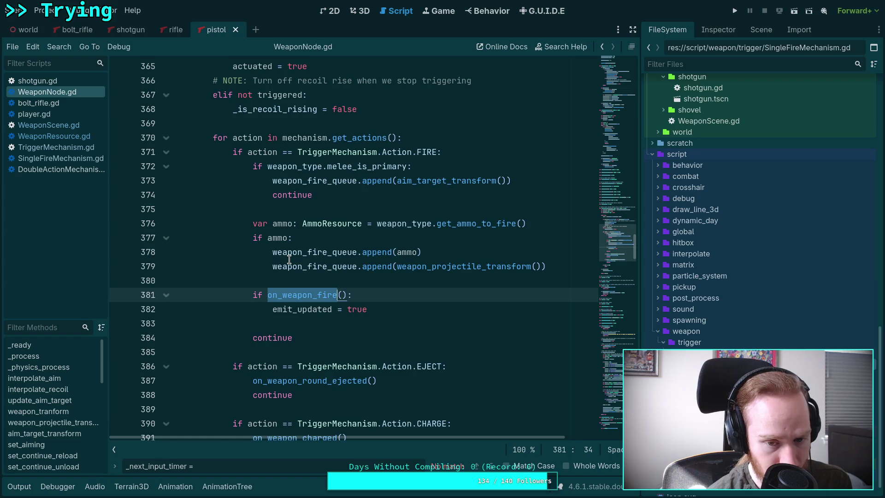
scroll(290, 258, down, 1)
scroll(289, 258, down, 2)
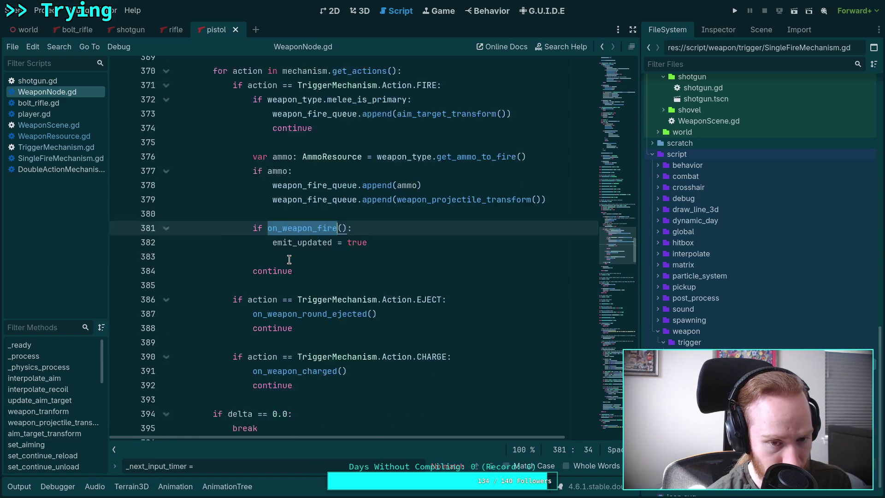
scroll(289, 258, down, 1)
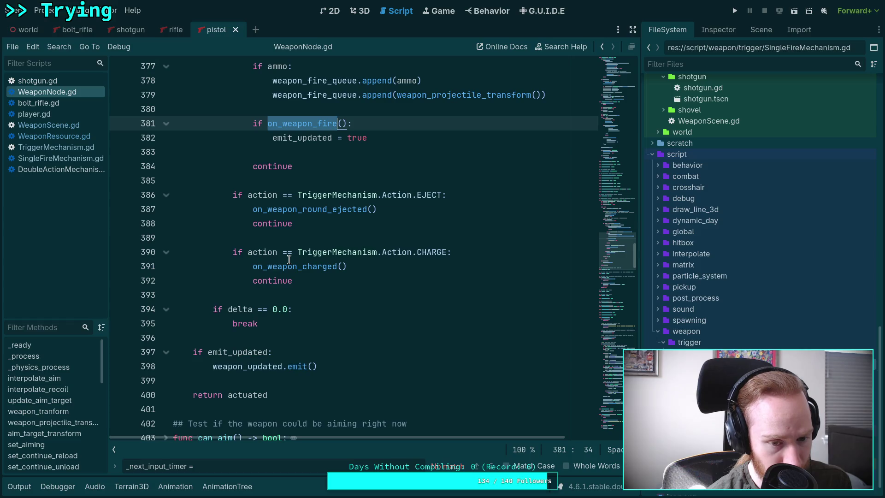
scroll(289, 258, up, 4)
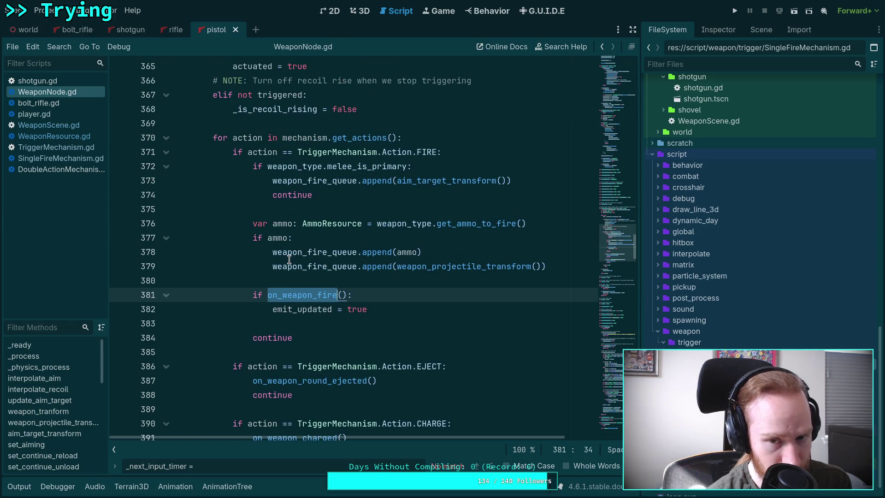
scroll(289, 258, up, 3)
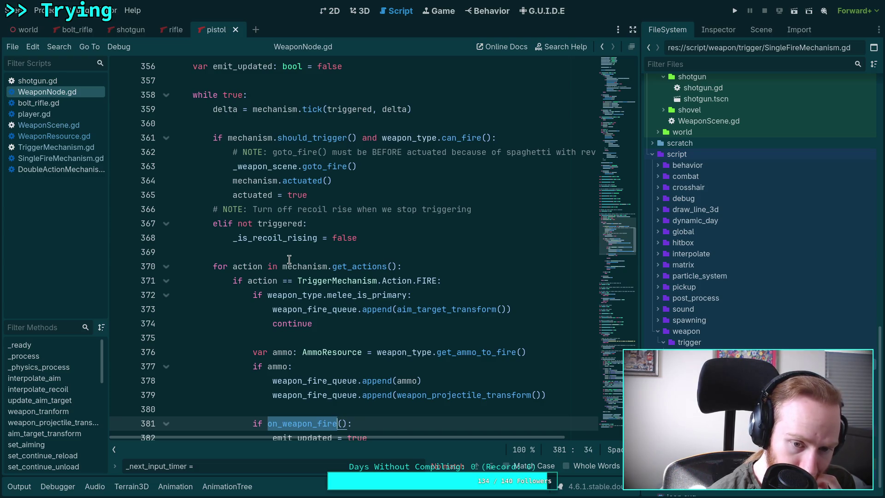
scroll(289, 259, down, 1)
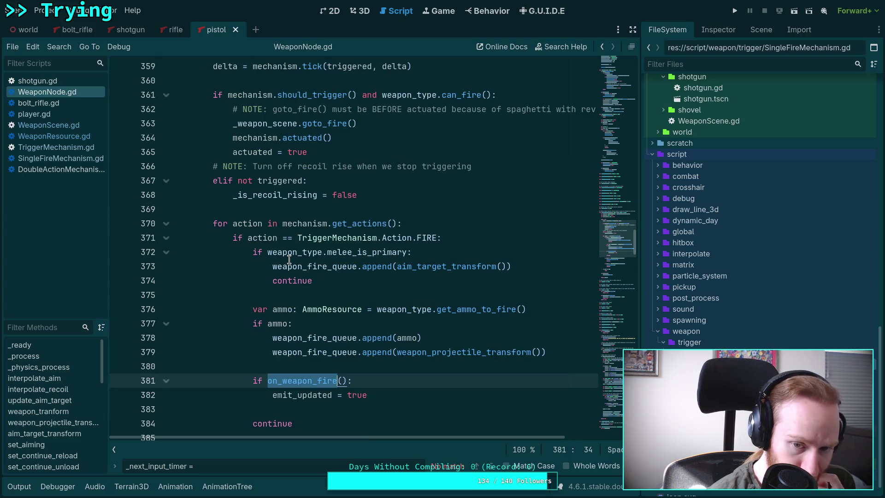
scroll(289, 258, up, 2)
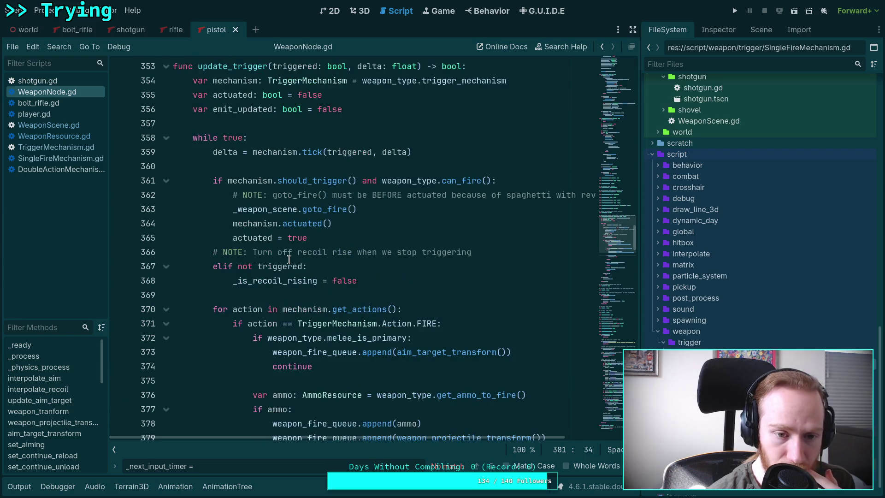
scroll(289, 259, up, 2)
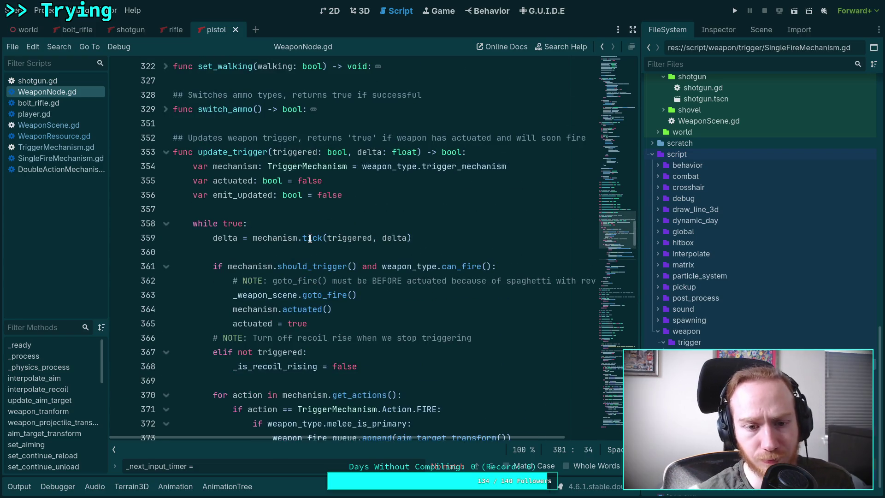
mouse_move(310, 238)
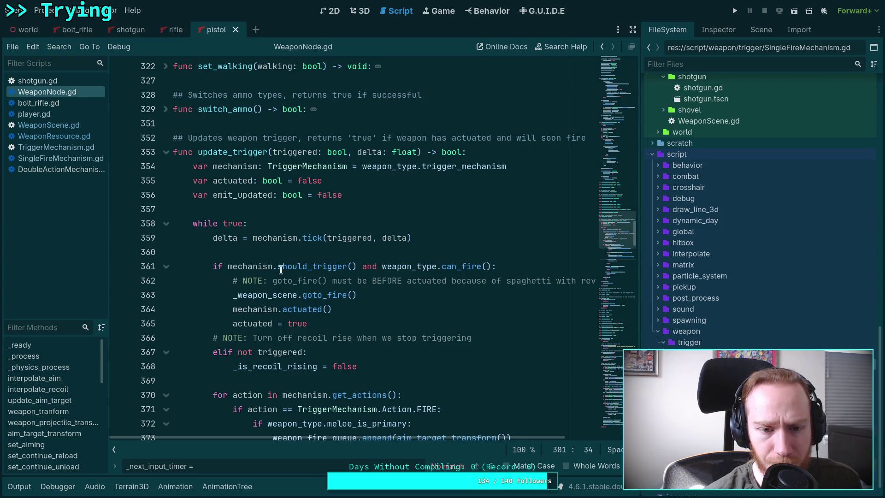
mouse_move(305, 266)
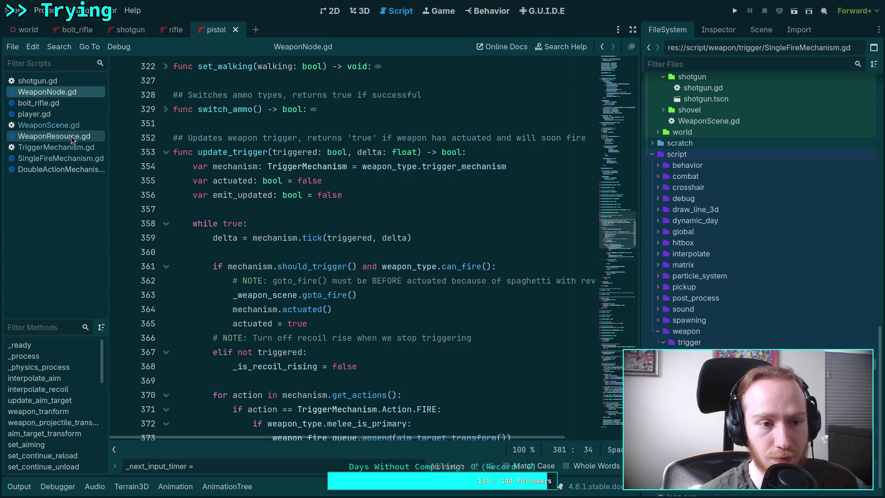
click(83, 157)
- Compare the base TriggerMechanism.gd with SingleFireMechanism.gd by switching between them
scroll(311, 311, down, 3)
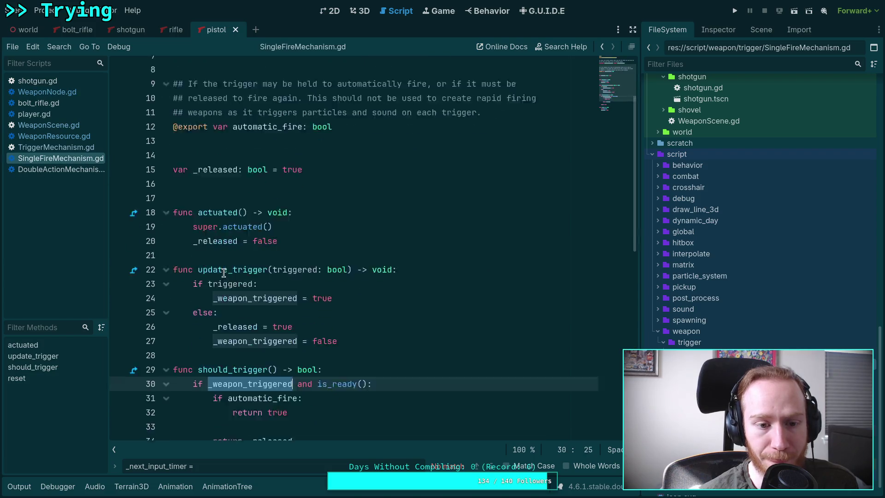
scroll(312, 311, down, 2)
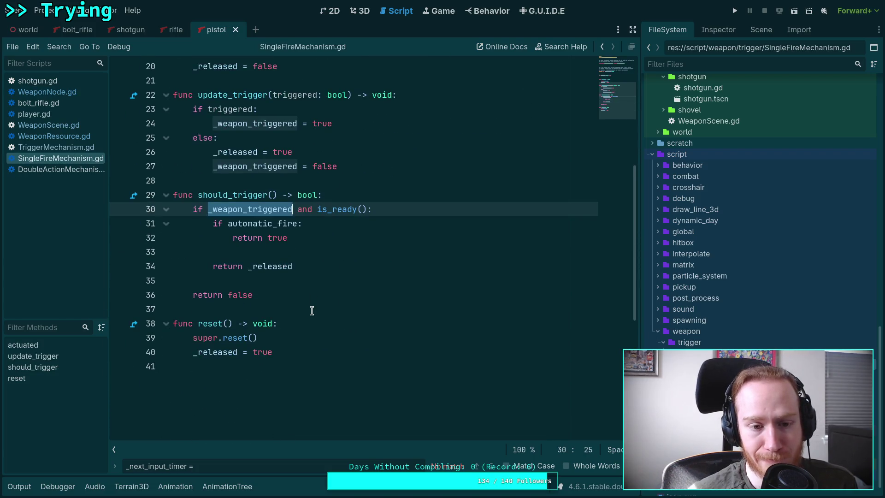
scroll(312, 311, up, 3)
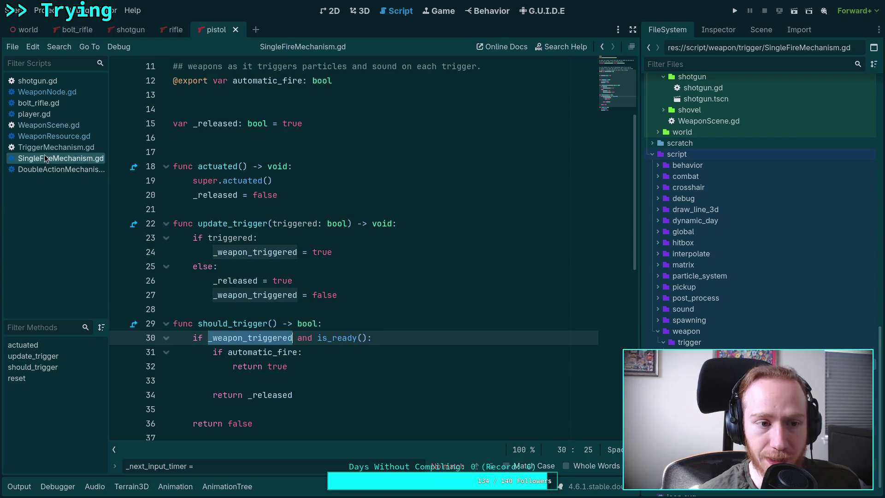
click(57, 146)
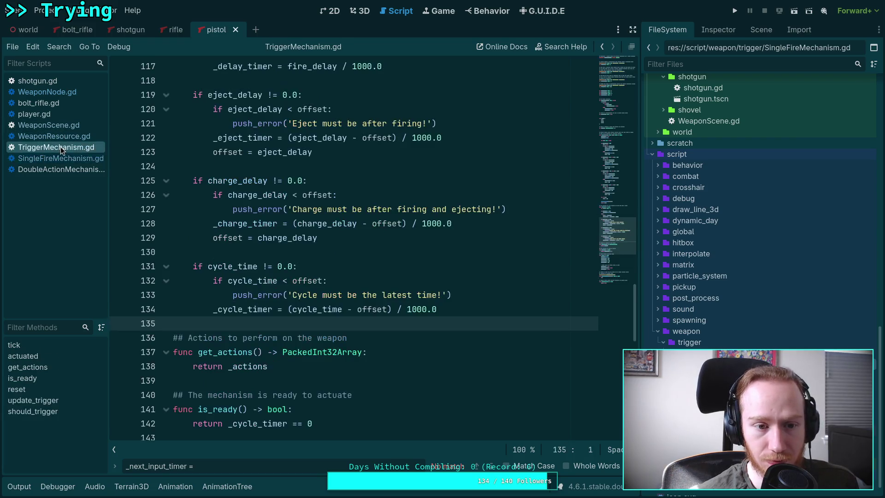
scroll(280, 306, down, 3)
scroll(349, 328, down, 1)
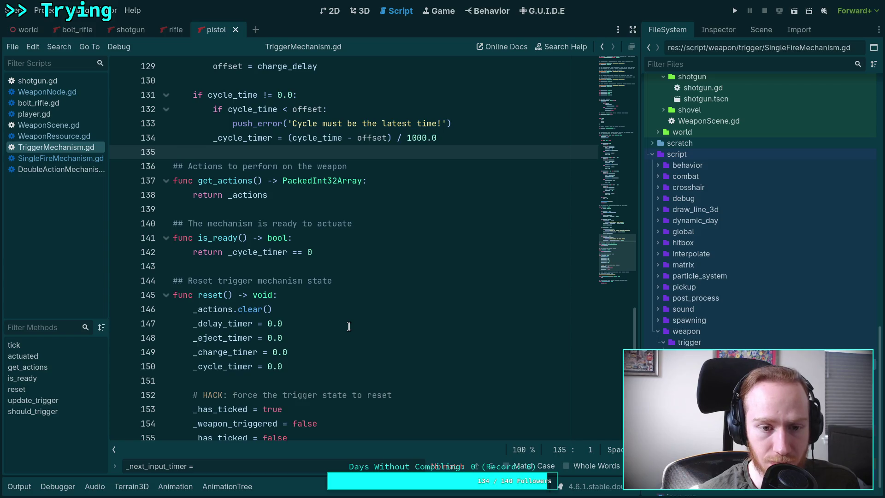
click(55, 163)
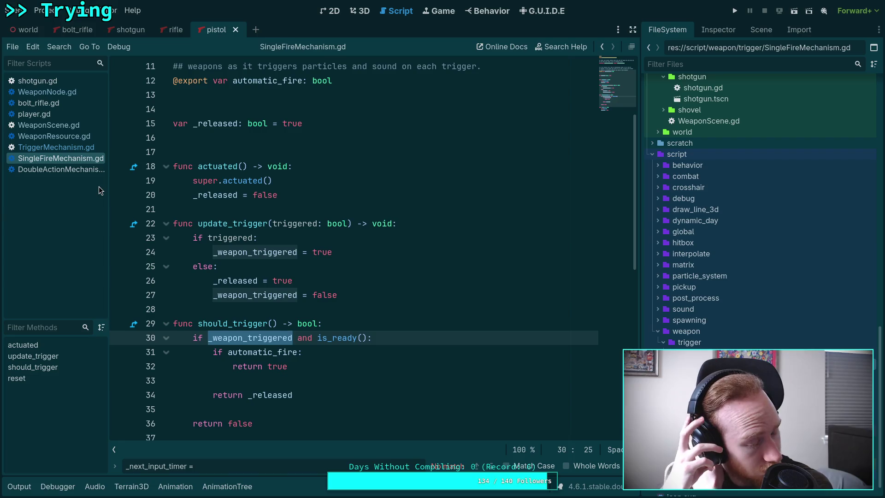
- Inspect lines 23–24 of SingleFireMechanism.gd, highlight all _released uses, then open DoubleActionMechanism.gd
click(344, 249)
scroll(346, 253, down, 1)
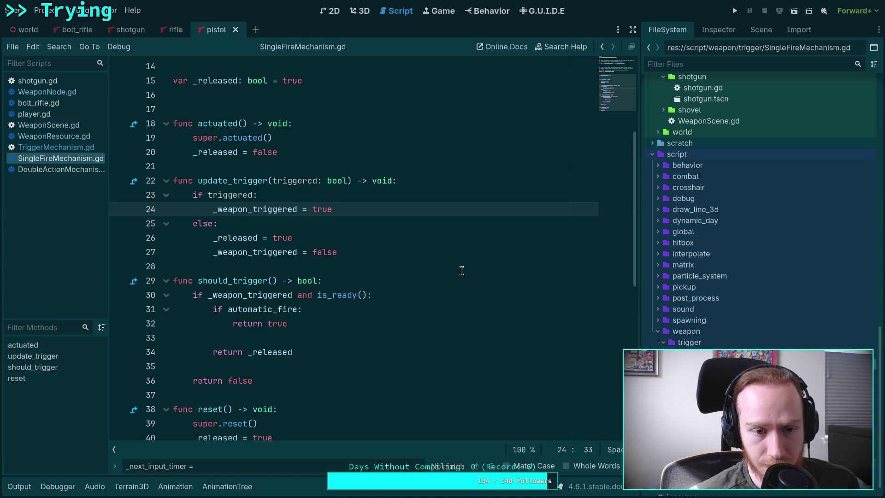
click(253, 195)
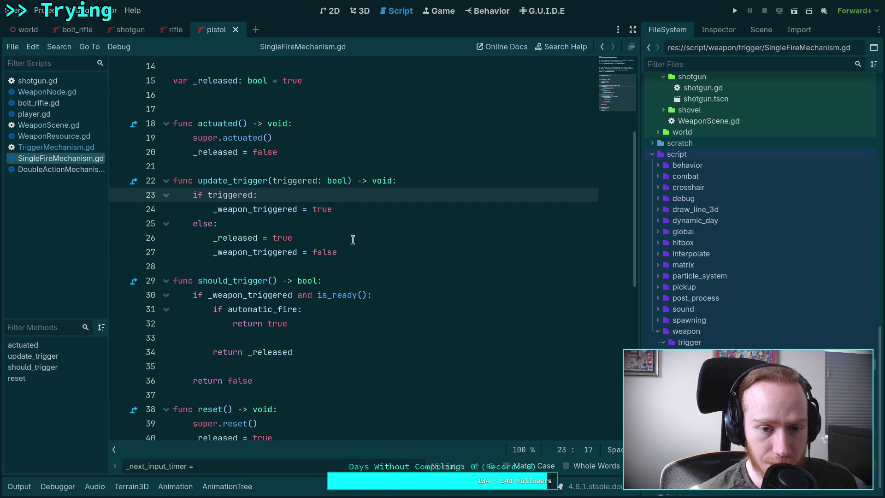
key(Right)
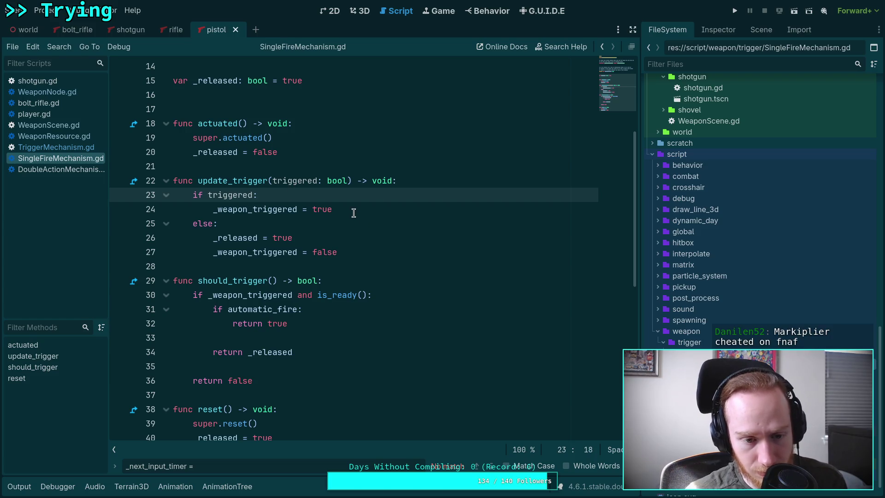
double_click(279, 352)
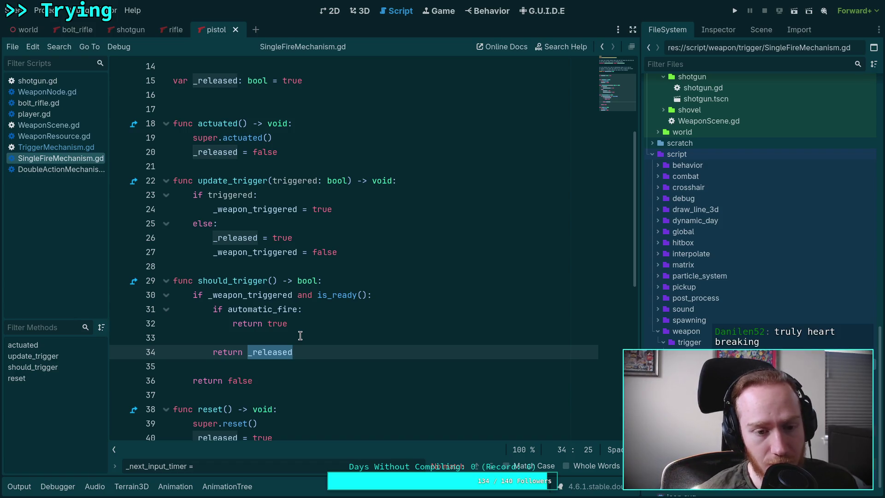
scroll(300, 335, down, 2)
scroll(300, 336, down, 1)
scroll(300, 335, up, 3)
click(51, 169)
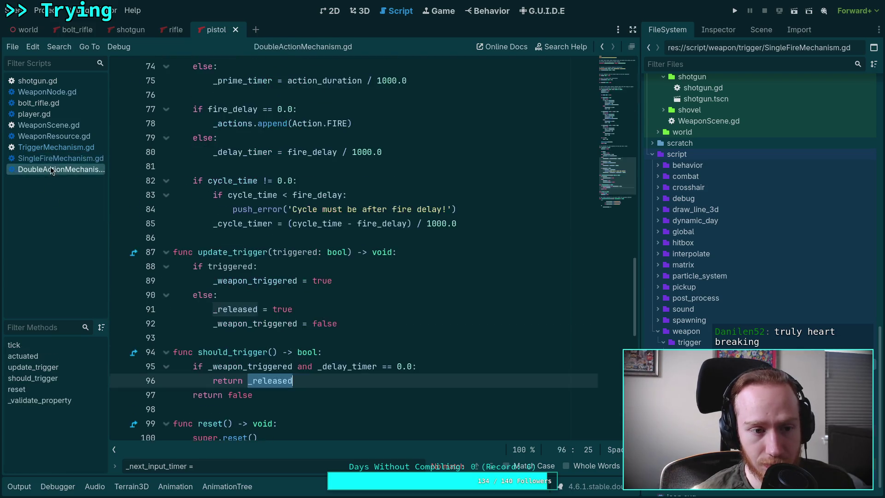
- Scroll through DoubleActionMechanism.gd, then return to SingleFireMechanism.gd's should_trigger release logic
scroll(387, 310, up, 5)
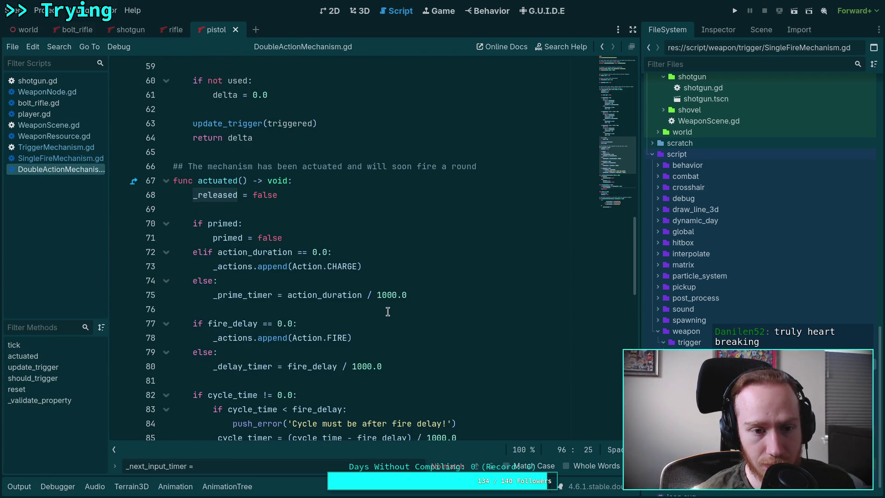
scroll(388, 312, down, 3)
scroll(386, 306, up, 1)
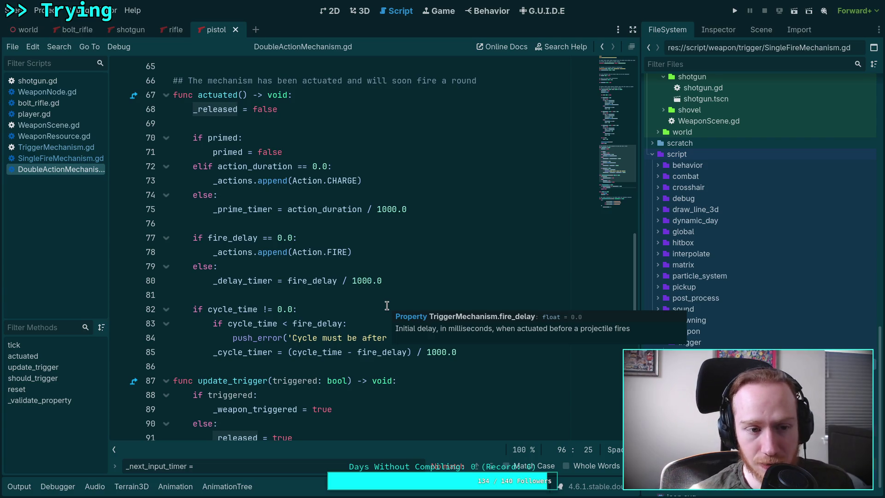
click(79, 159)
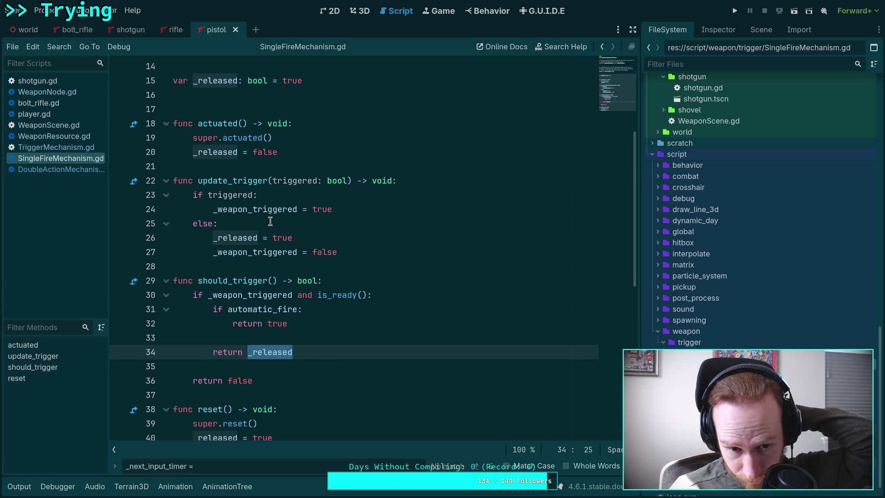
mouse_move(266, 213)
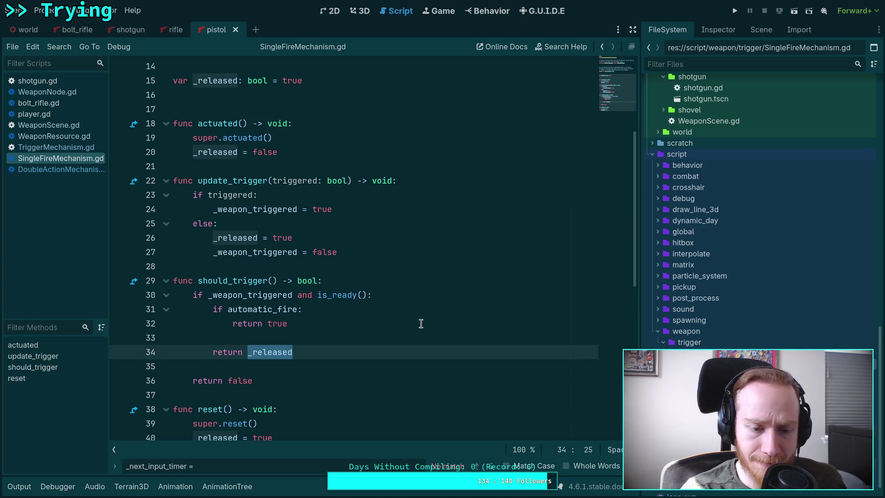
double_click(270, 211)
scroll(307, 332, up, 5)
scroll(310, 330, down, 1)
scroll(310, 329, down, 4)
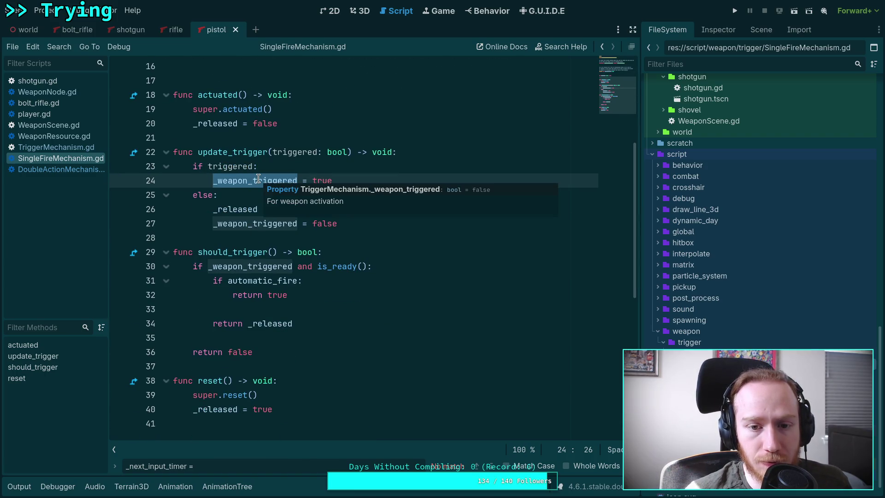
click(56, 148)
scroll(342, 319, up, 10)
scroll(342, 319, up, 19)
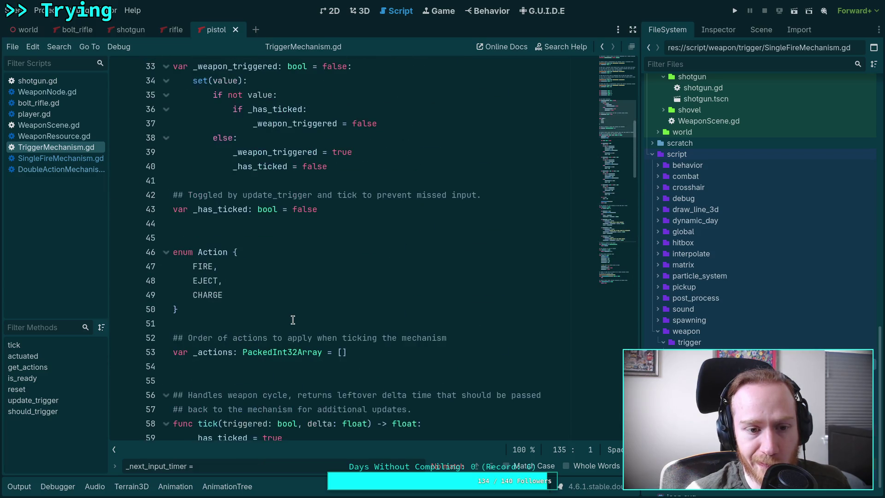
scroll(293, 320, up, 4)
double_click(248, 238)
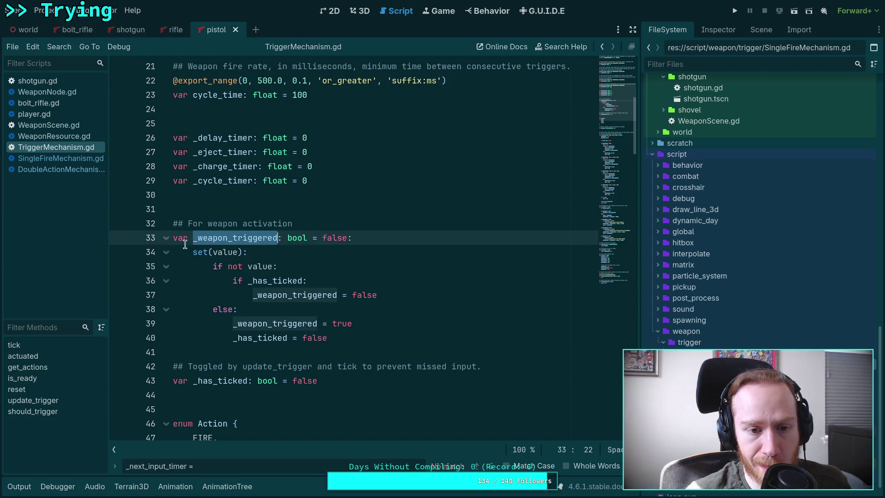
scroll(352, 335, down, 5)
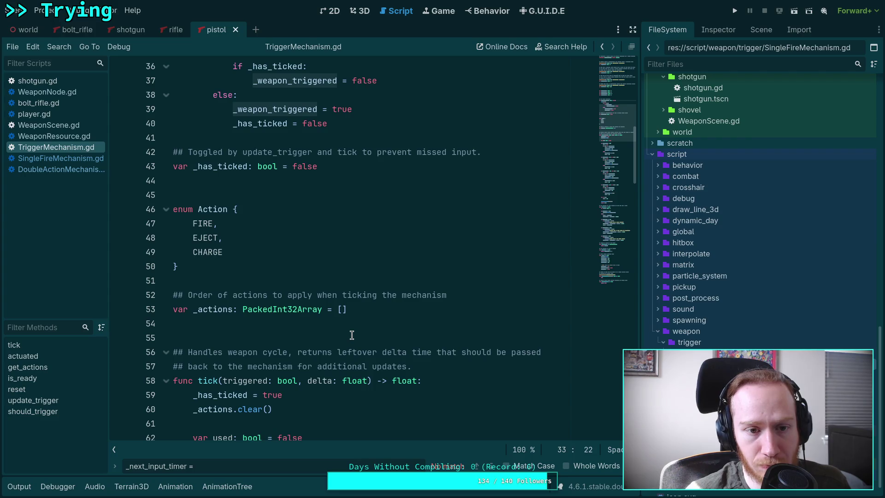
scroll(352, 335, down, 5)
scroll(342, 330, up, 6)
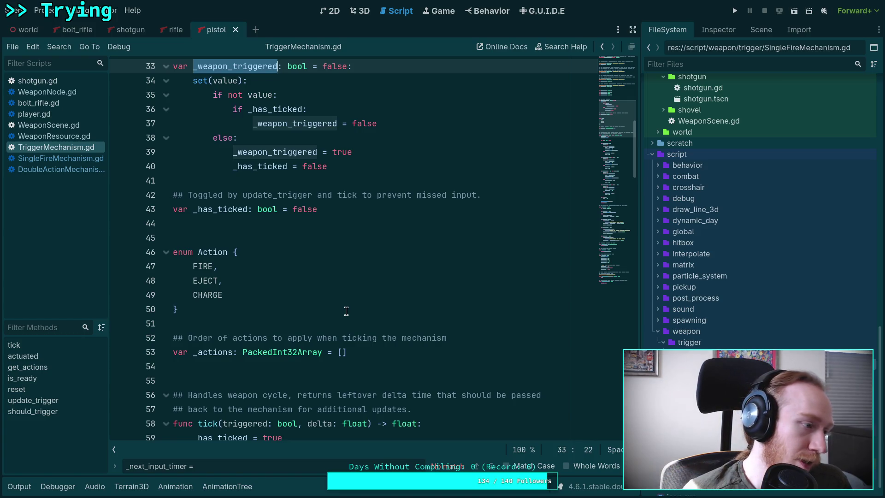
click(262, 238)
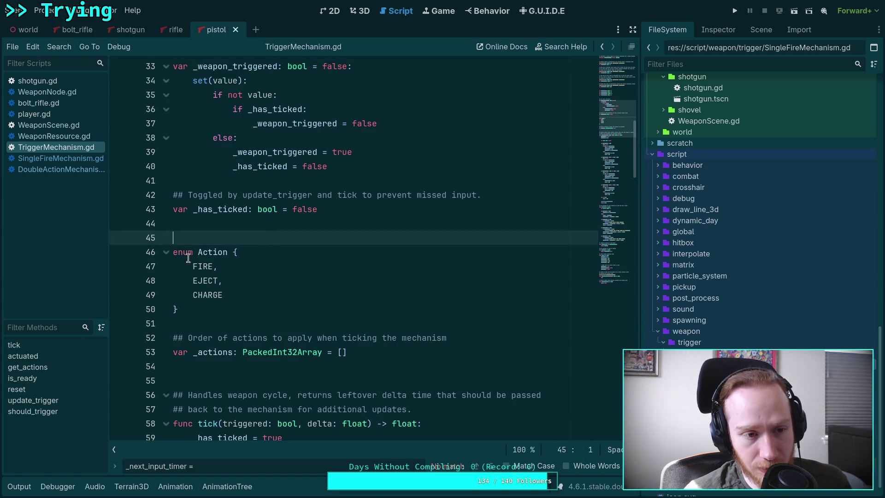
click(74, 159)
scroll(295, 340, down, 5)
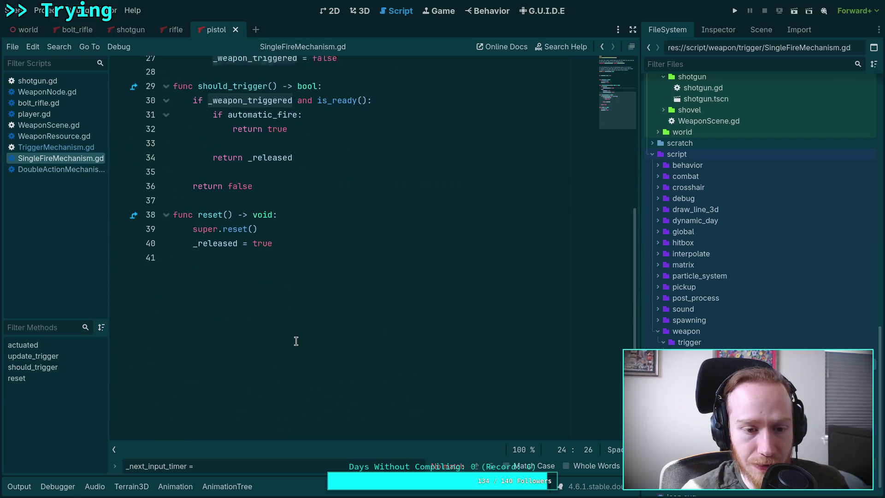
click(60, 170)
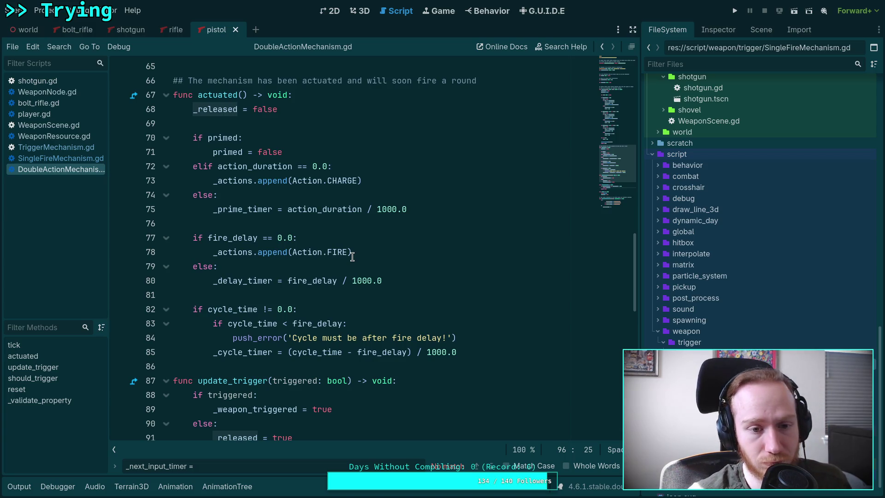
scroll(288, 326, down, 5)
scroll(288, 327, down, 4)
scroll(331, 333, up, 2)
scroll(331, 333, up, 7)
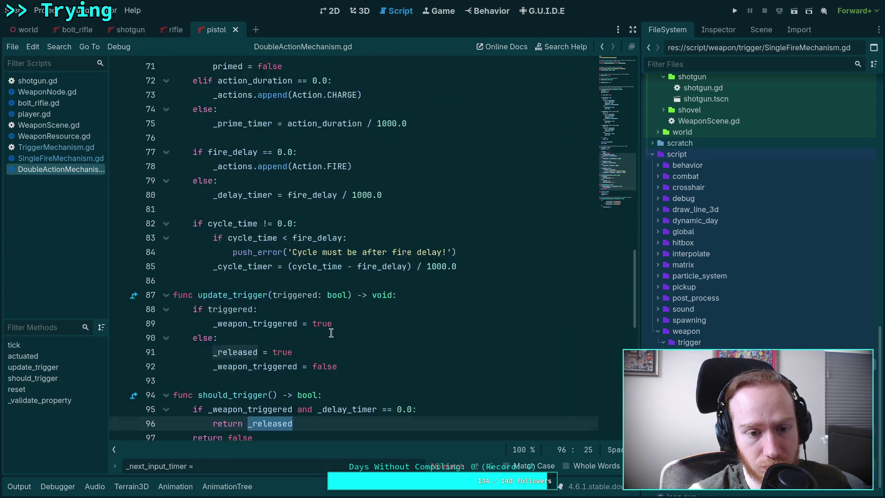
scroll(331, 333, down, 3)
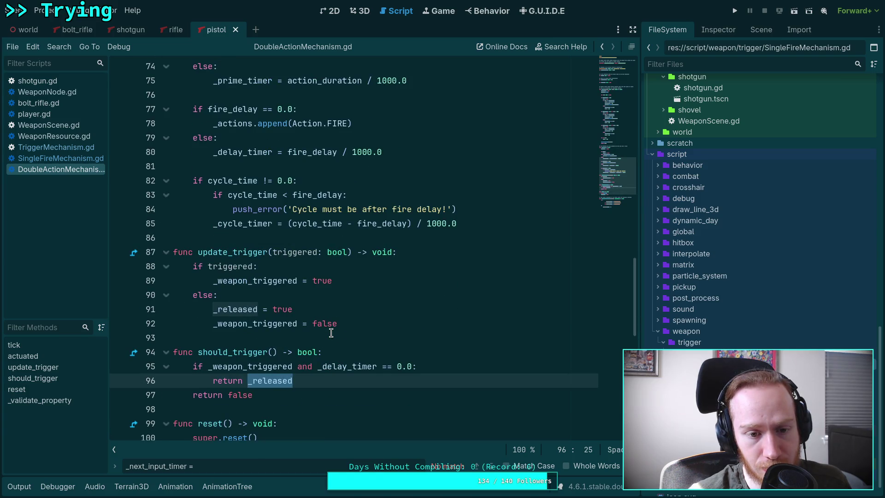
mouse_move(339, 324)
mouse_down()
mouse_move(221, 281)
mouse_move(174, 251)
mouse_up()
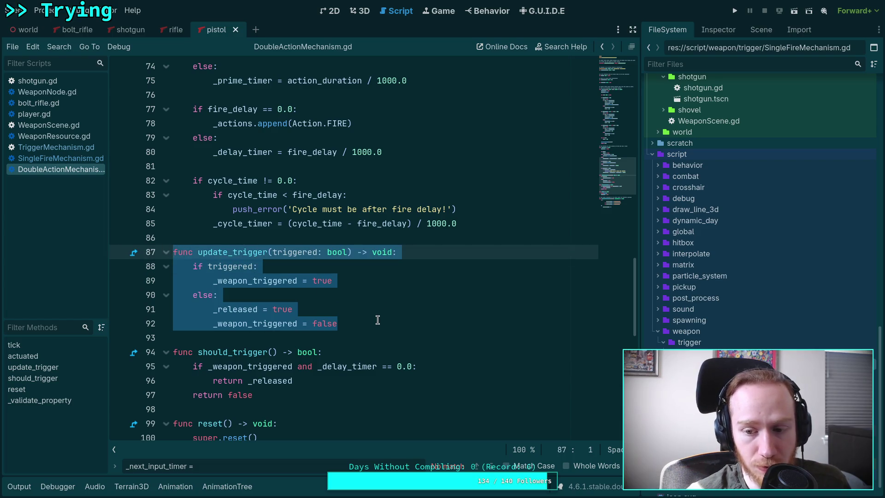
click(363, 280)
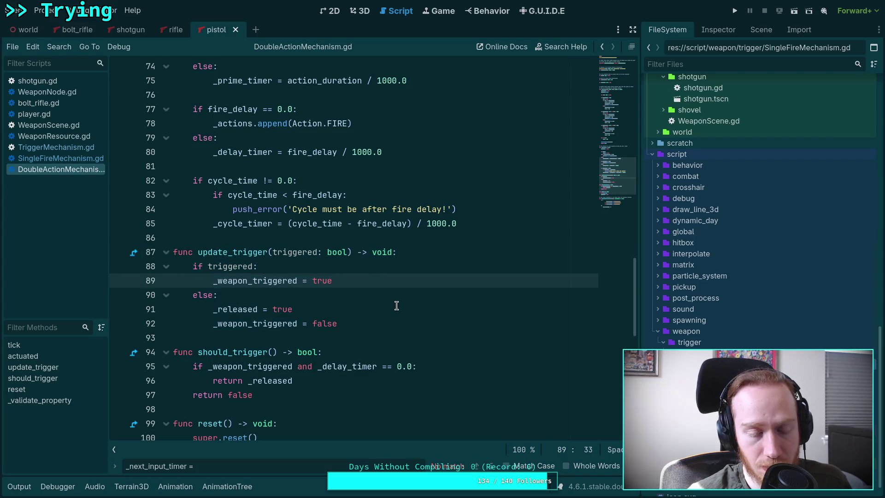
click(255, 267)
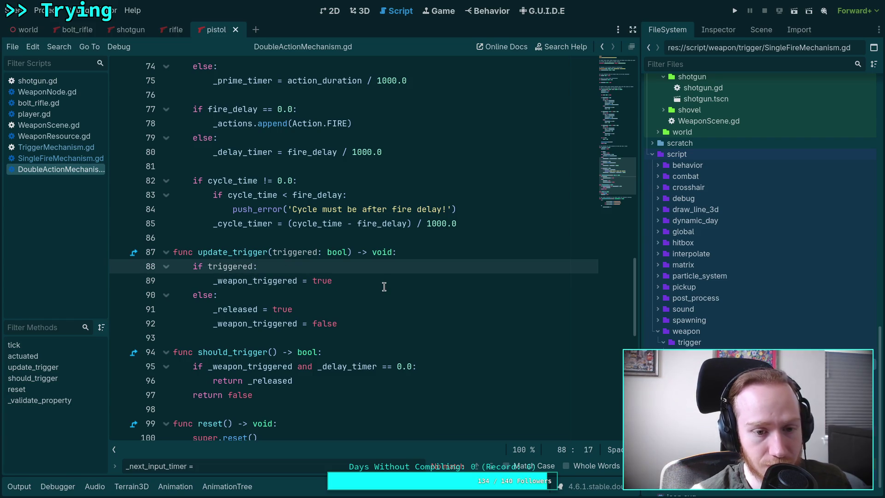
click(46, 158)
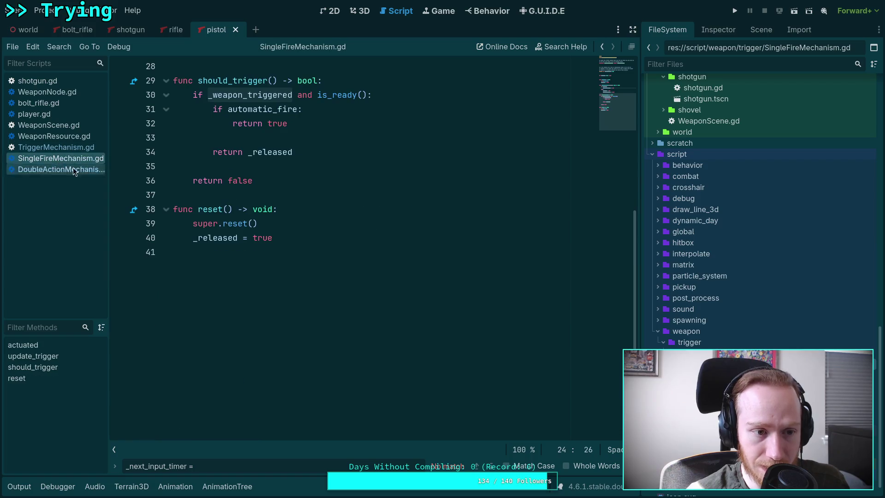
scroll(278, 294, up, 4)
scroll(278, 294, up, 1)
click(280, 252)
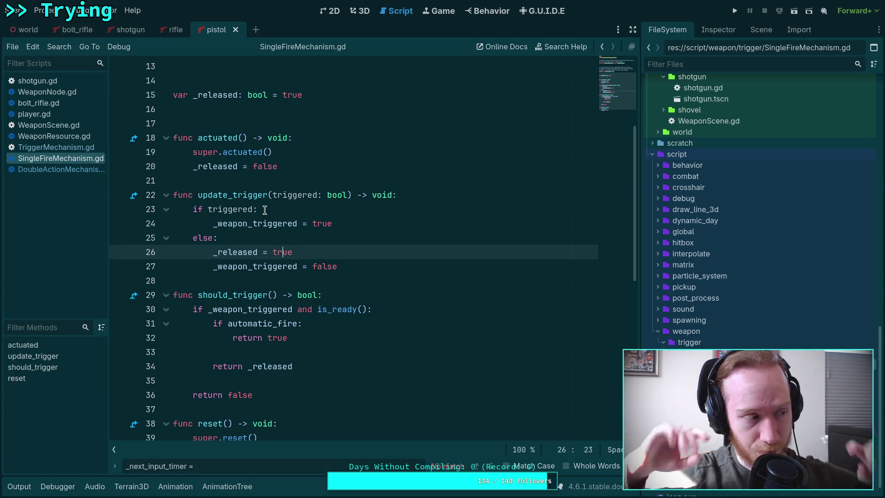
mouse_move(261, 267)
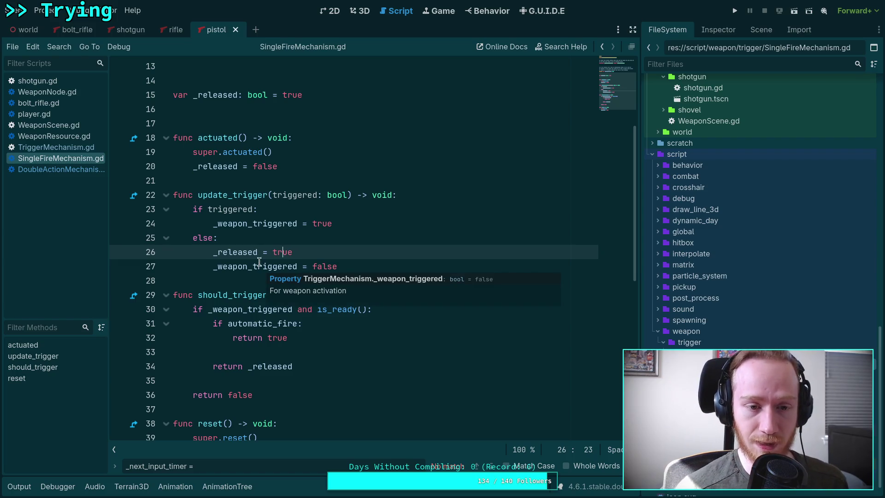
double_click(254, 224)
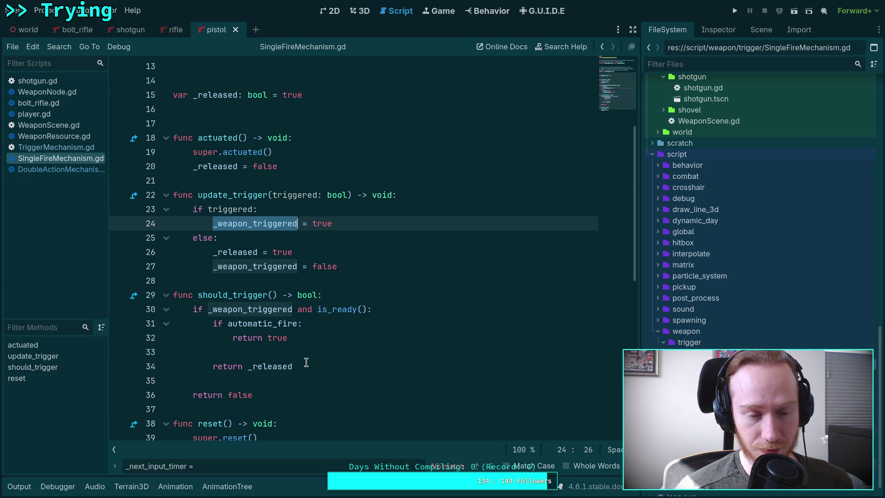
mouse_move(271, 225)
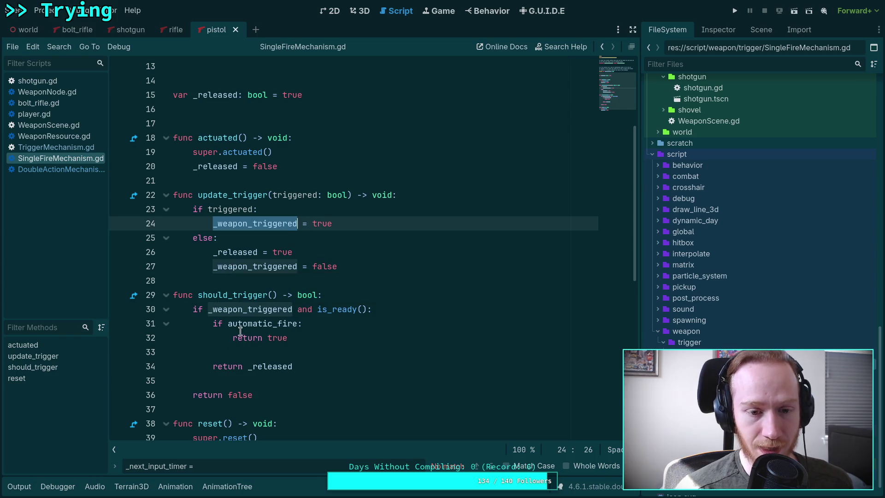
mouse_move(271, 314)
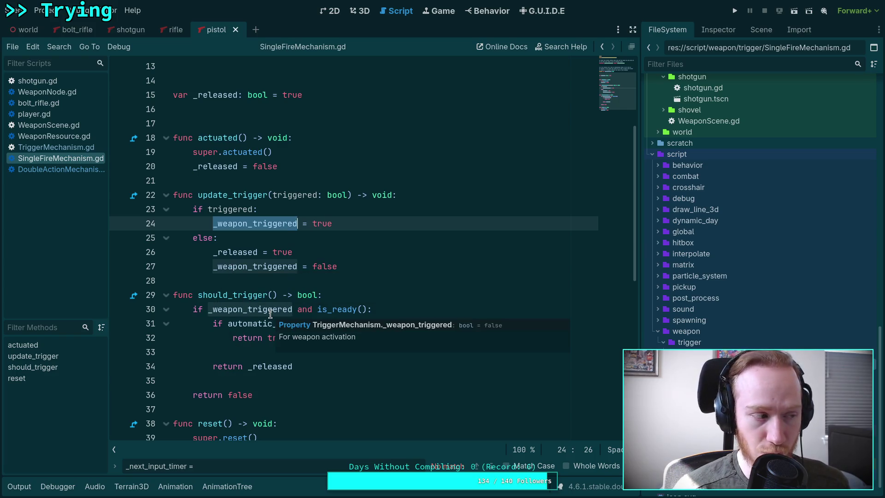
click(234, 350)
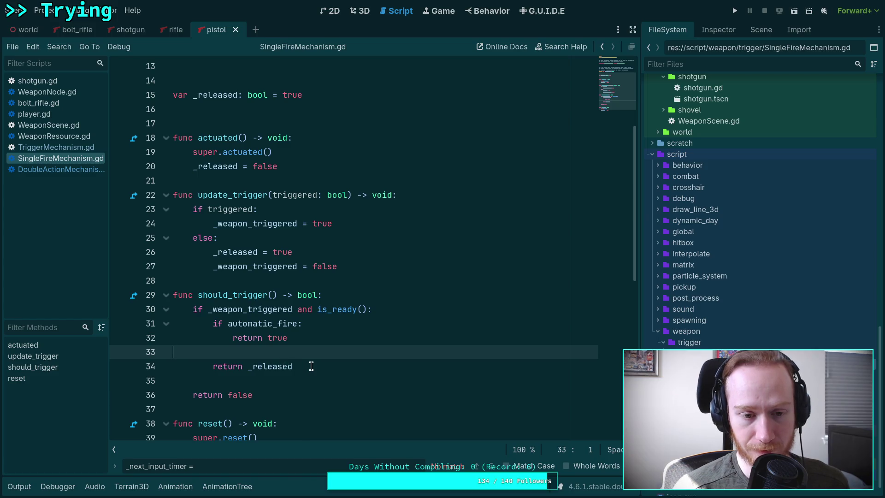
scroll(311, 366, down, 1)
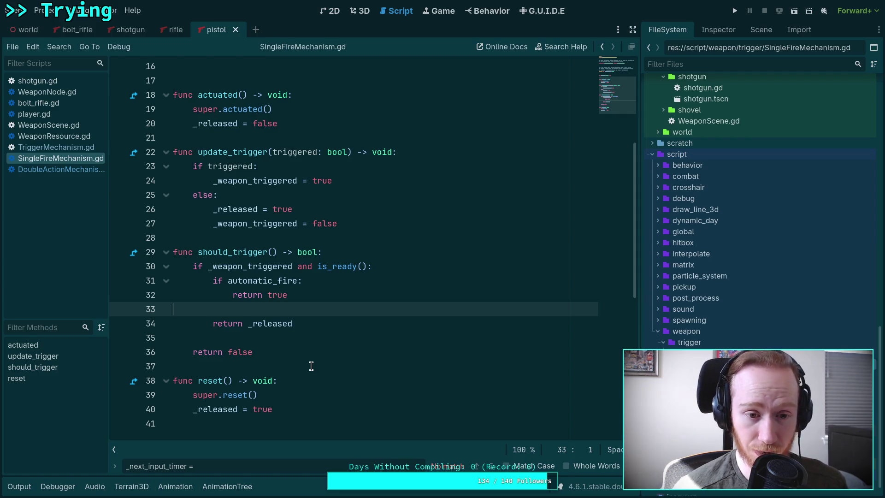
drag(298, 266, 367, 267)
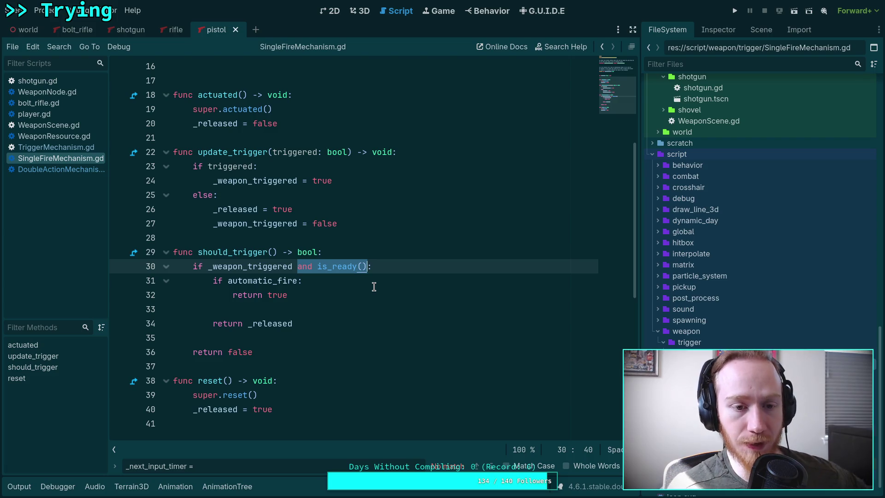
click(281, 237)
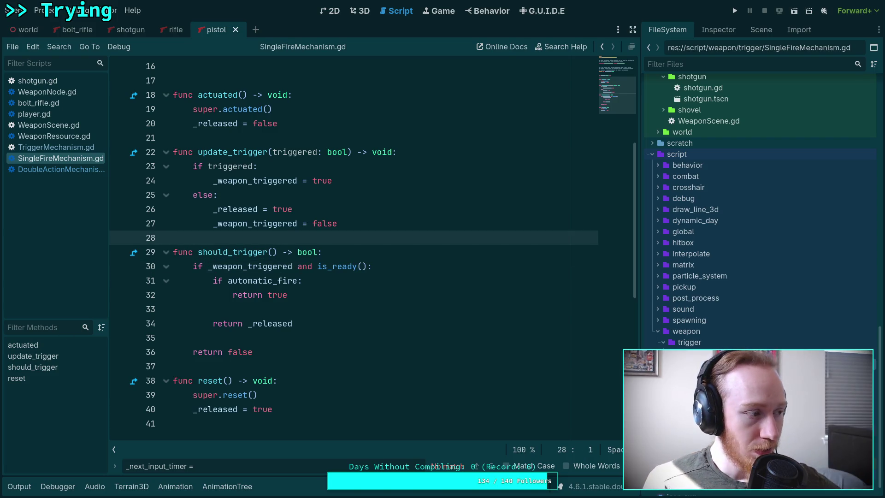
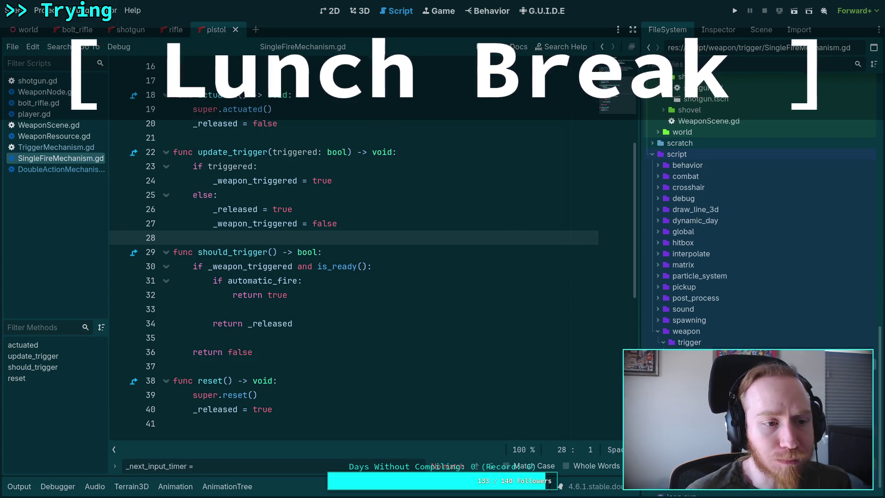
- Open TriggerMechanism.gd and read down through its tick and actuated functions
click(56, 147)
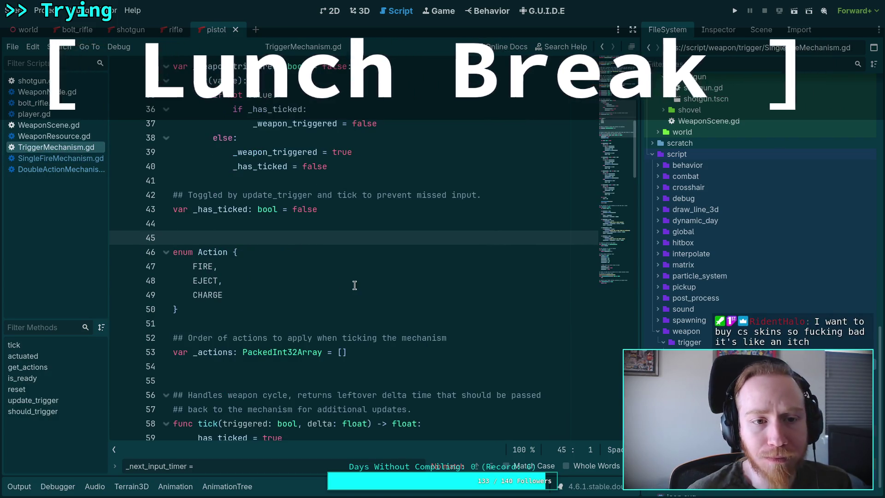
scroll(355, 285, down, 9)
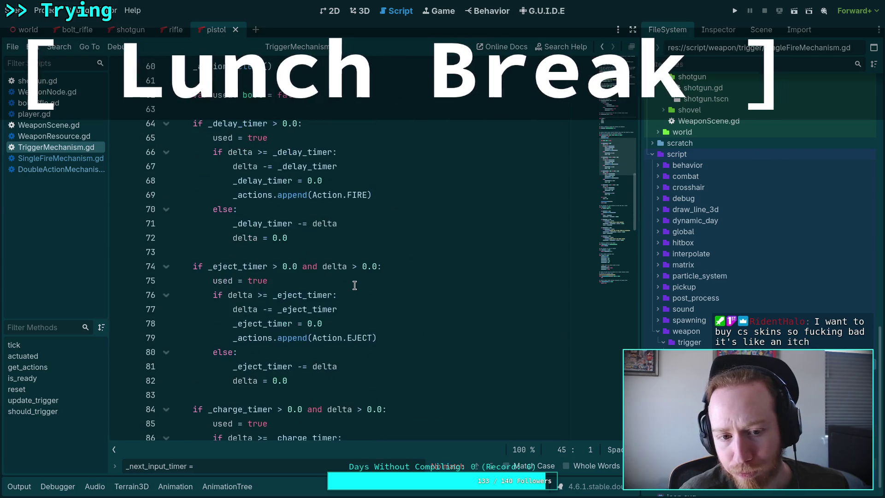
scroll(355, 286, down, 15)
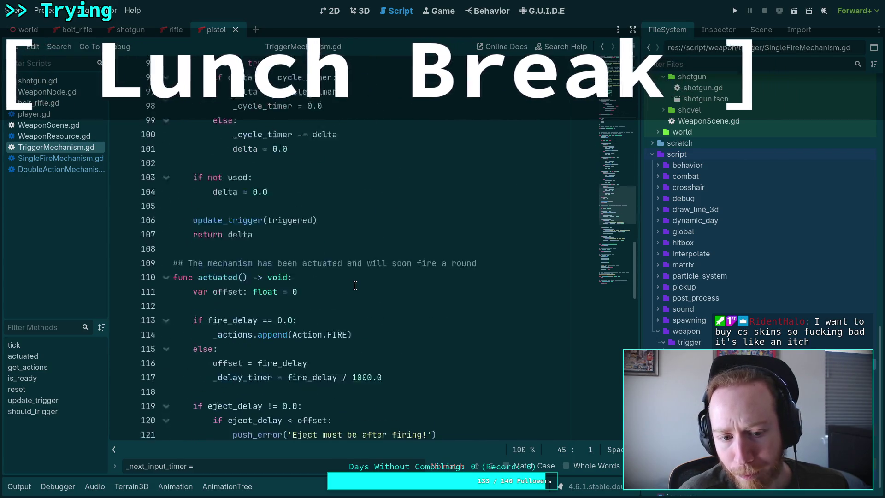
scroll(355, 285, down, 2)
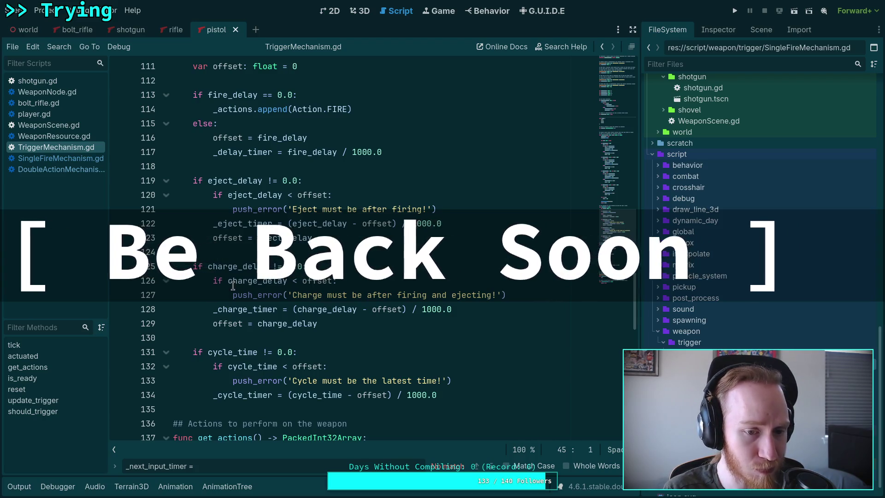
- Review the eject, charge and cycle delay validation and timer setup around lines 111–137
mouse_move(280, 283)
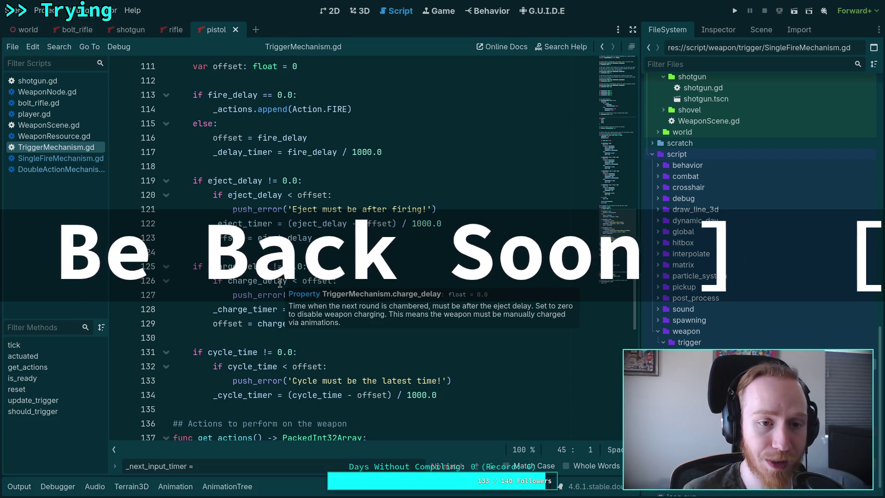
scroll(279, 283, down, 5)
scroll(280, 283, up, 2)
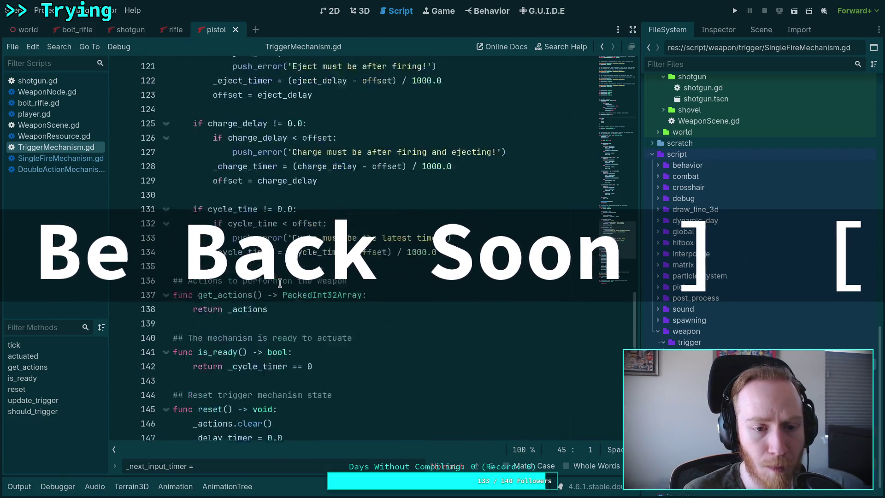
scroll(280, 284, up, 17)
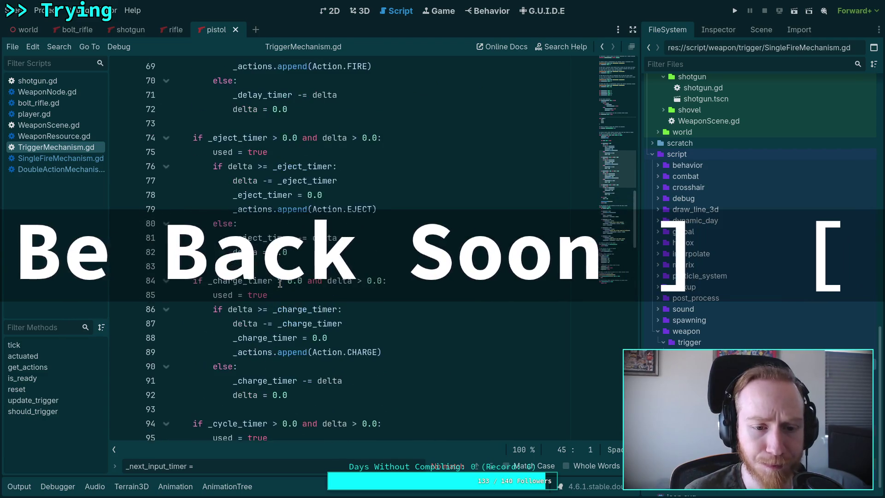
scroll(280, 284, up, 6)
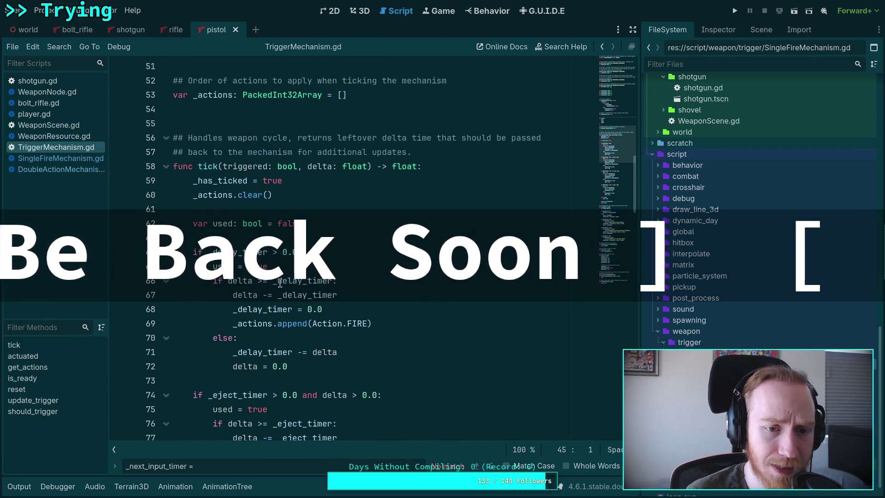
scroll(280, 283, down, 1)
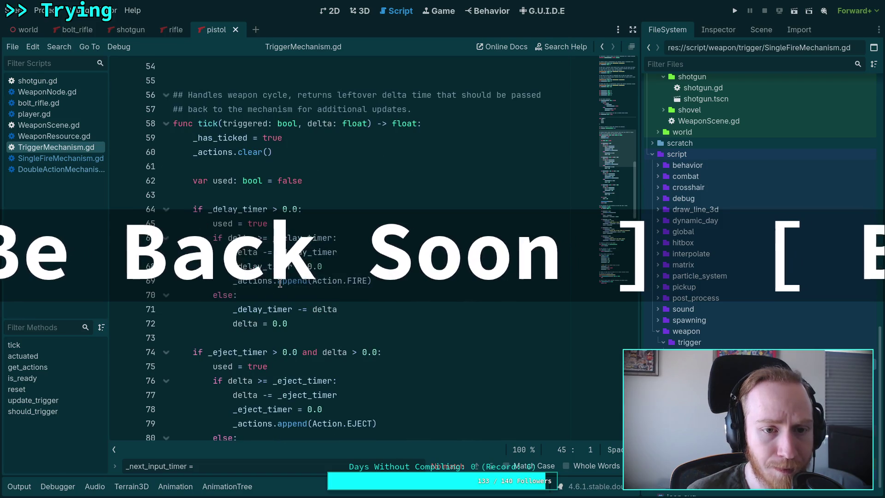
scroll(279, 283, down, 6)
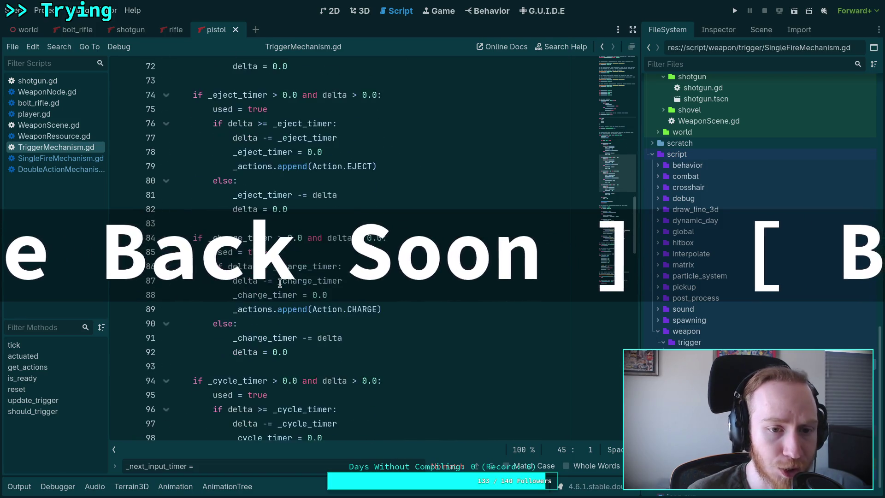
scroll(280, 283, down, 5)
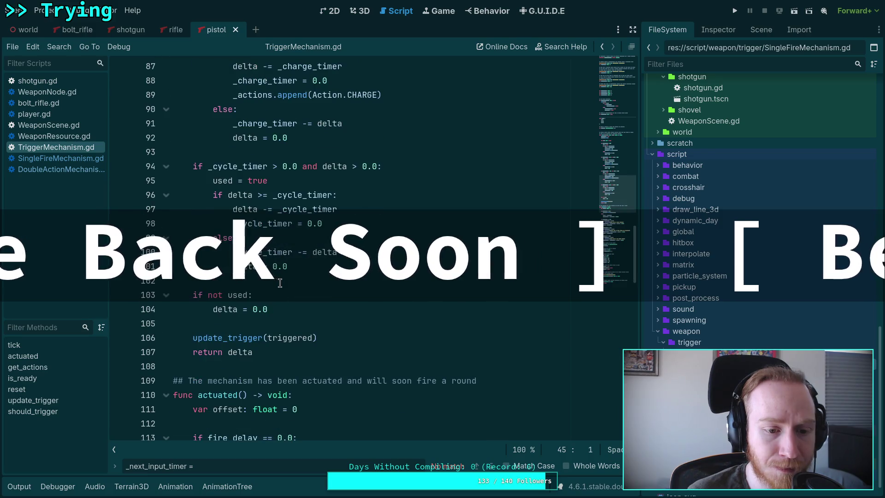
scroll(280, 283, up, 11)
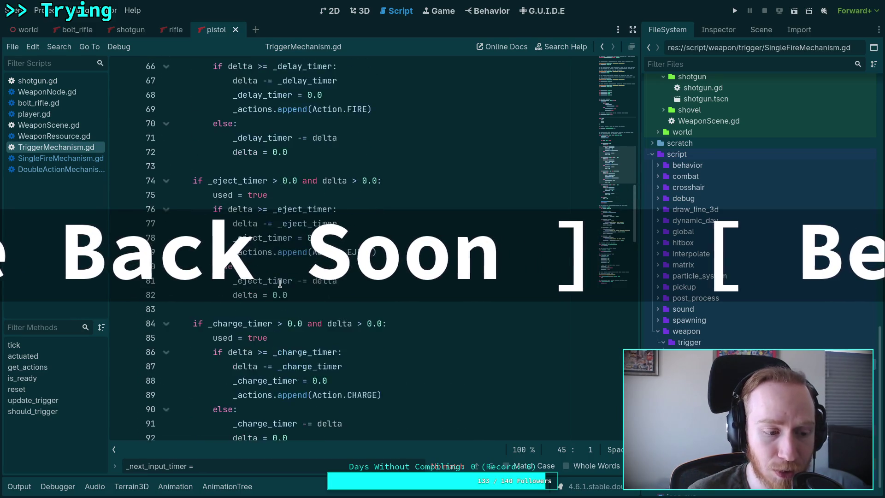
scroll(280, 283, down, 4)
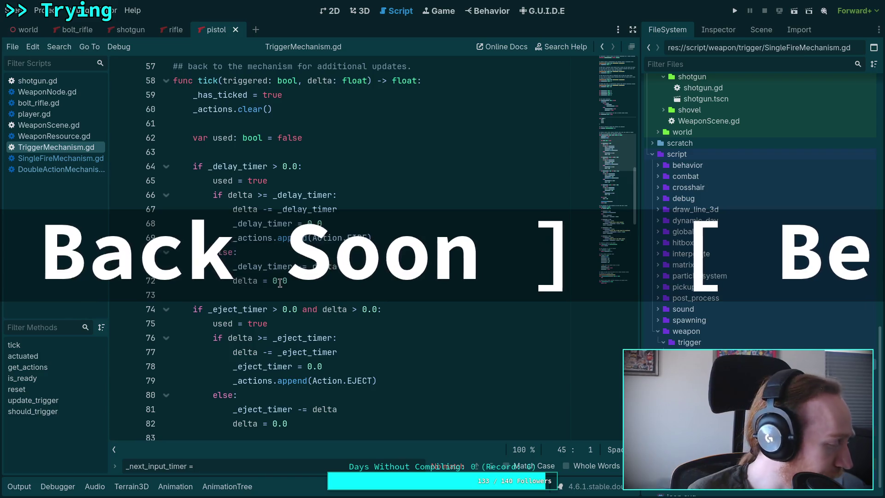
scroll(280, 283, down, 6)
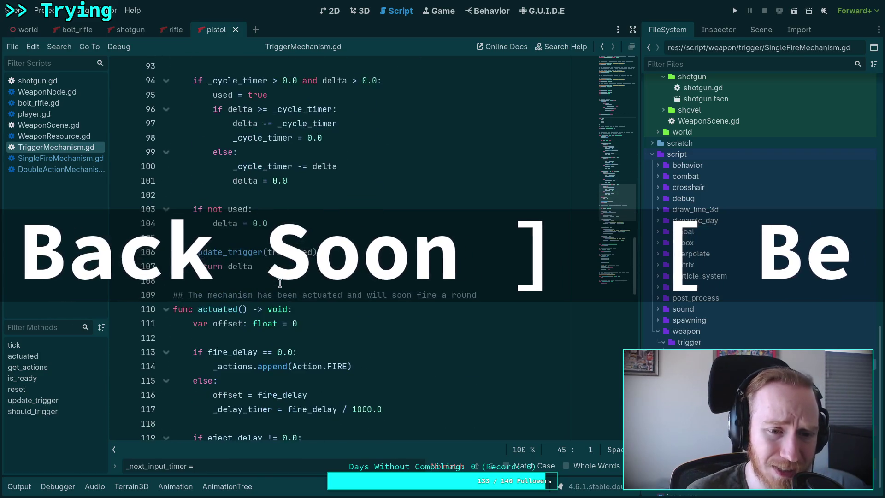
scroll(280, 284, up, 9)
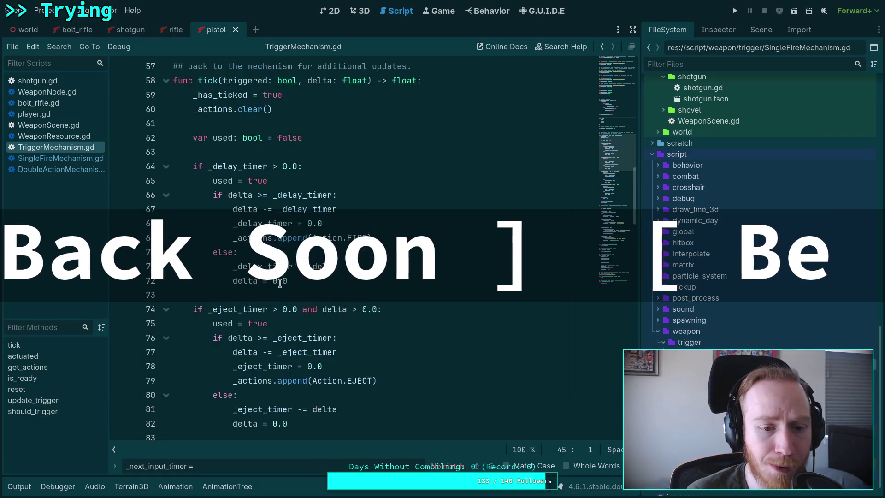
scroll(280, 284, down, 4)
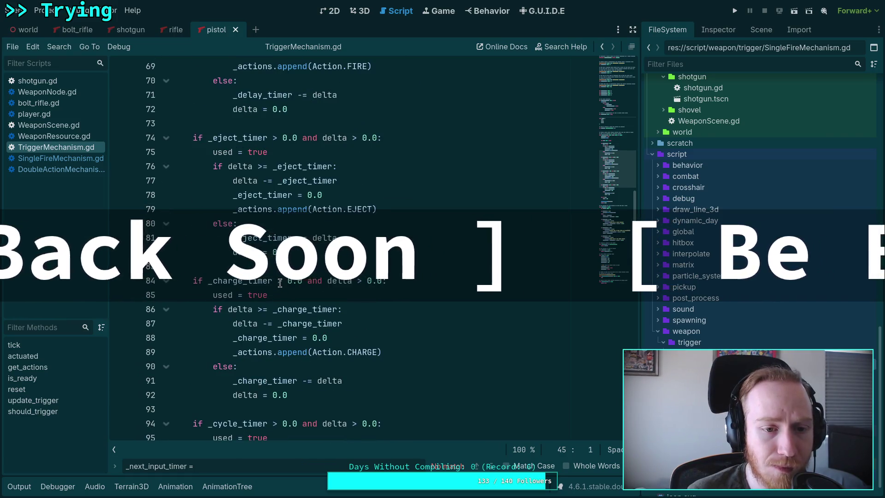
scroll(280, 283, down, 13)
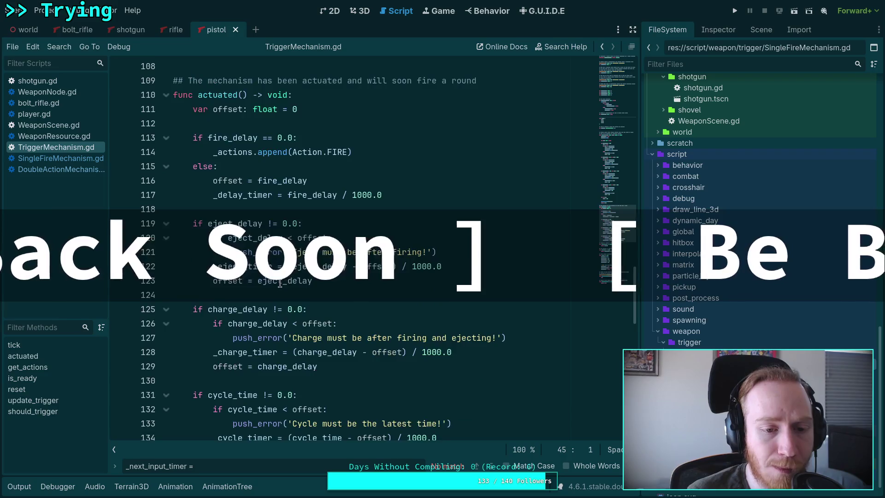
scroll(280, 284, down, 4)
scroll(280, 283, up, 2)
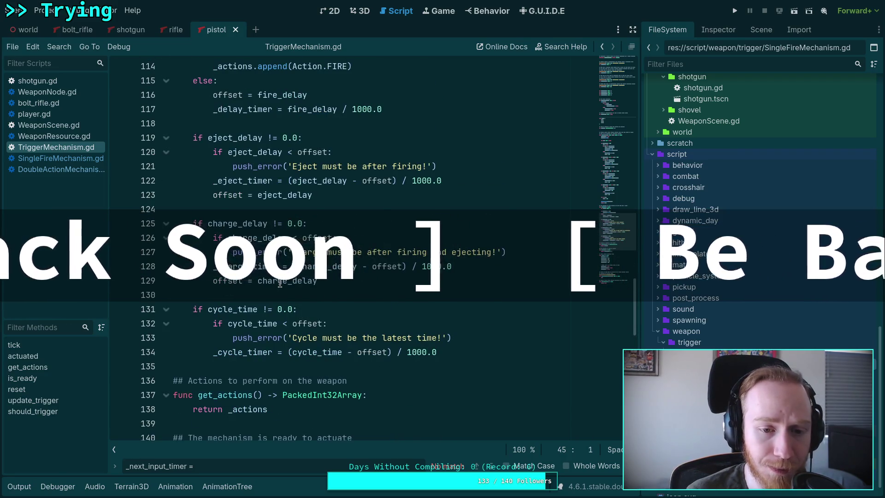
scroll(280, 283, up, 10)
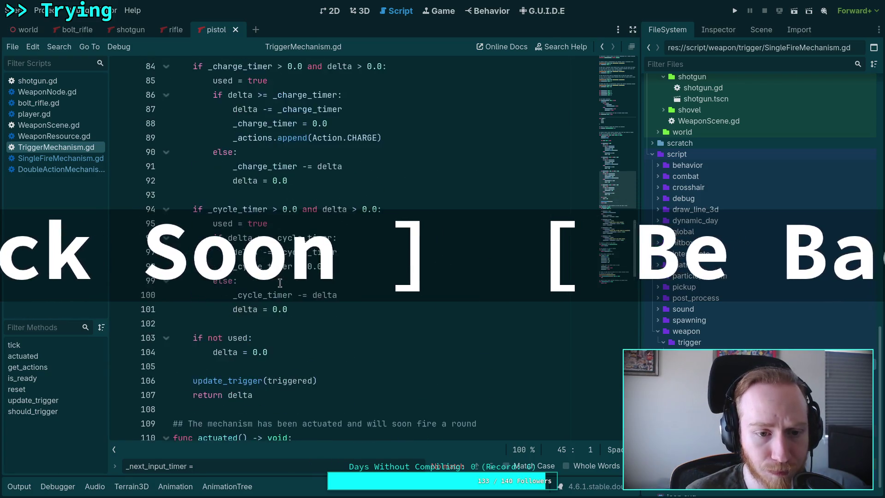
scroll(279, 284, up, 5)
scroll(280, 283, up, 1)
scroll(280, 283, down, 4)
scroll(280, 283, up, 2)
scroll(280, 283, up, 5)
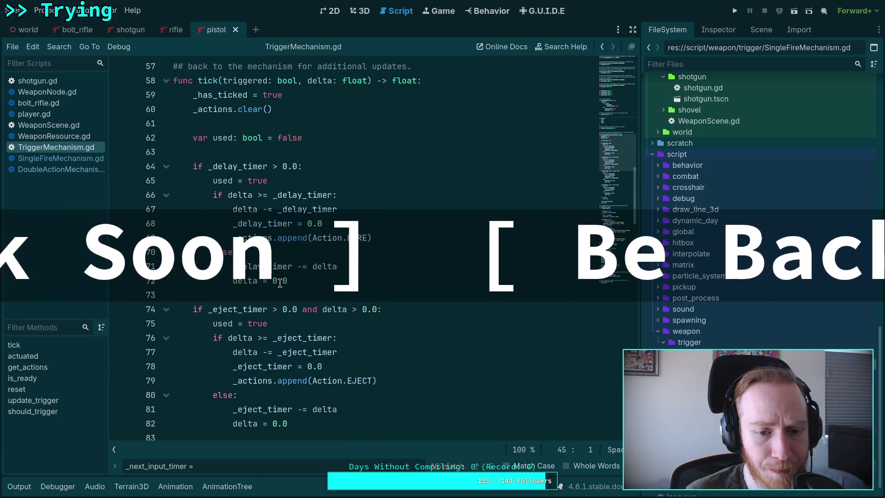